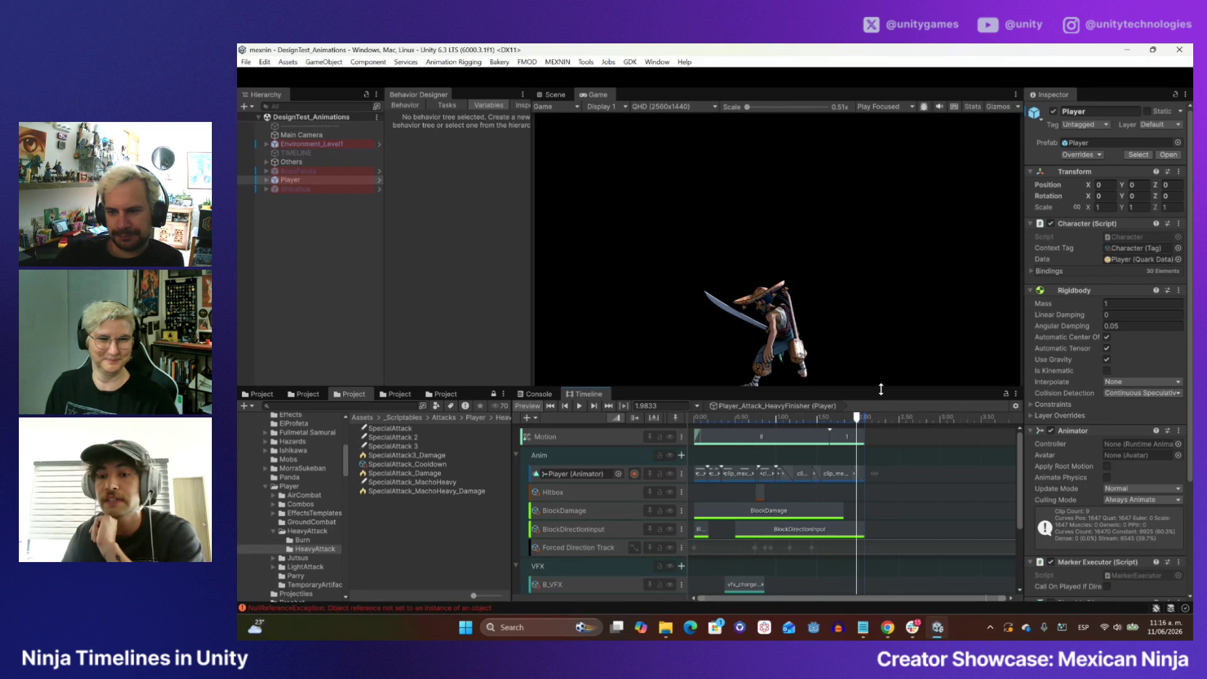
- Raise the Game/Timeline splitter slightly to give the Timeline area more room
drag(880, 386, 880, 373)
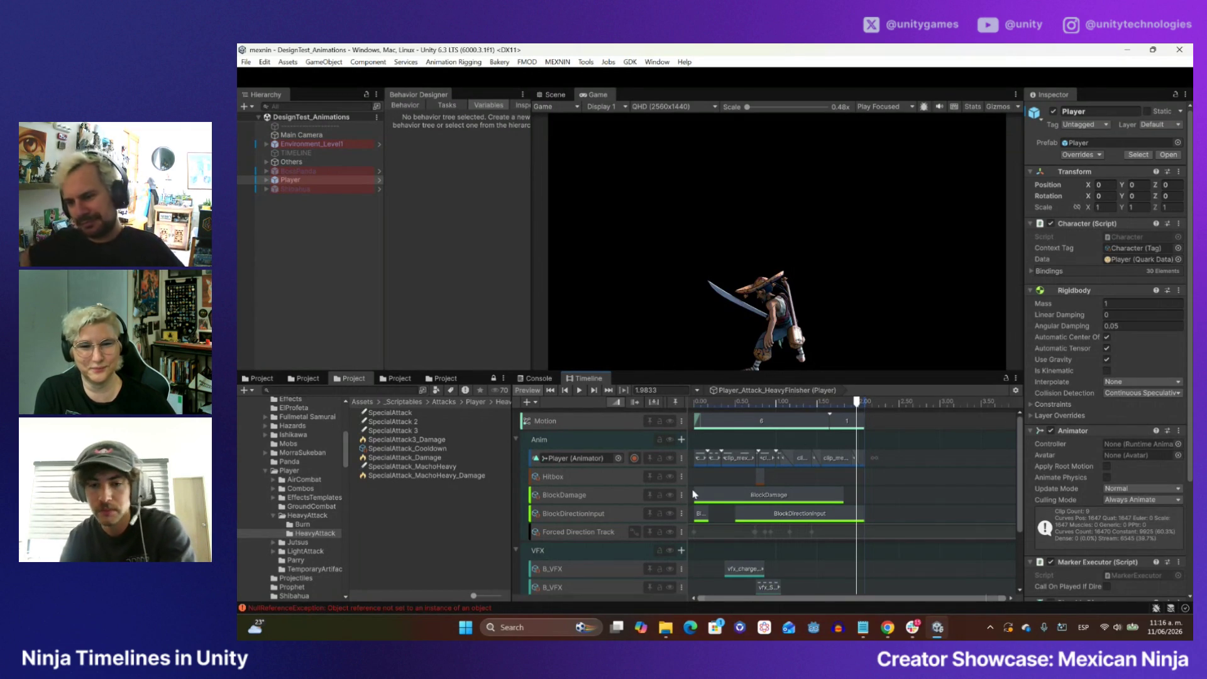
- Scrub the heavy finisher from about 1.82 s back to 0 and zoom the Timeline ruler in
mouse_move(856, 401)
mouse_down()
mouse_move(817, 403)
mouse_move(859, 409)
mouse_up()
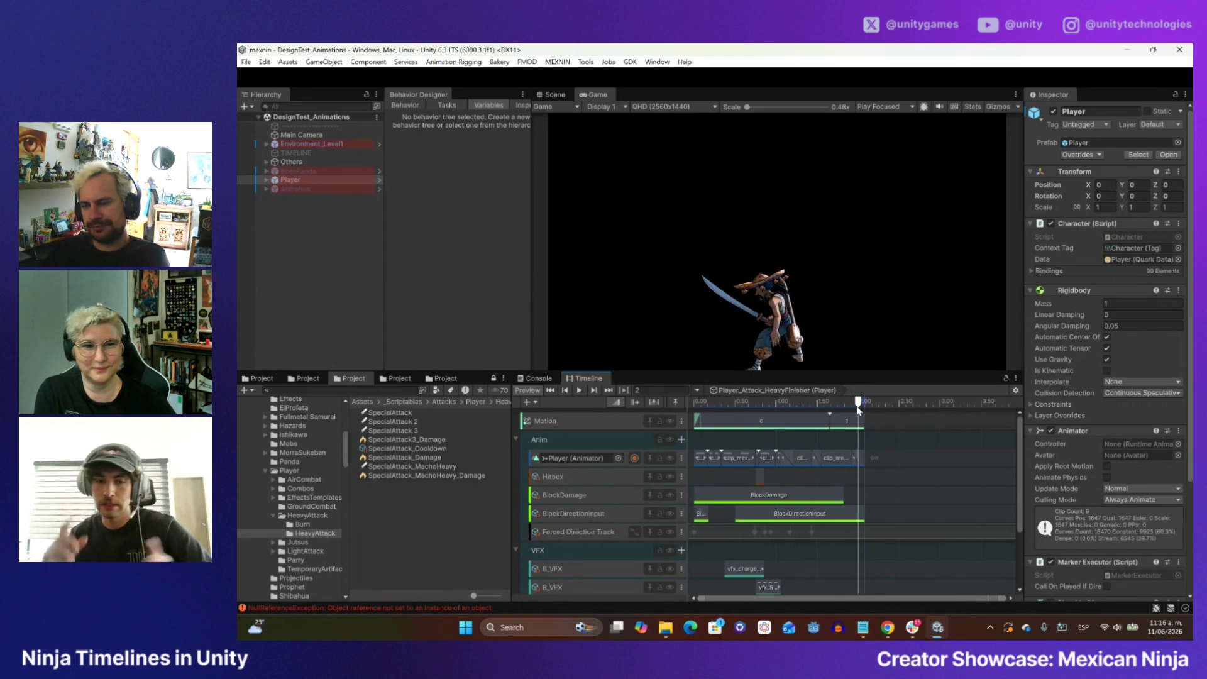
drag(859, 409, 693, 396)
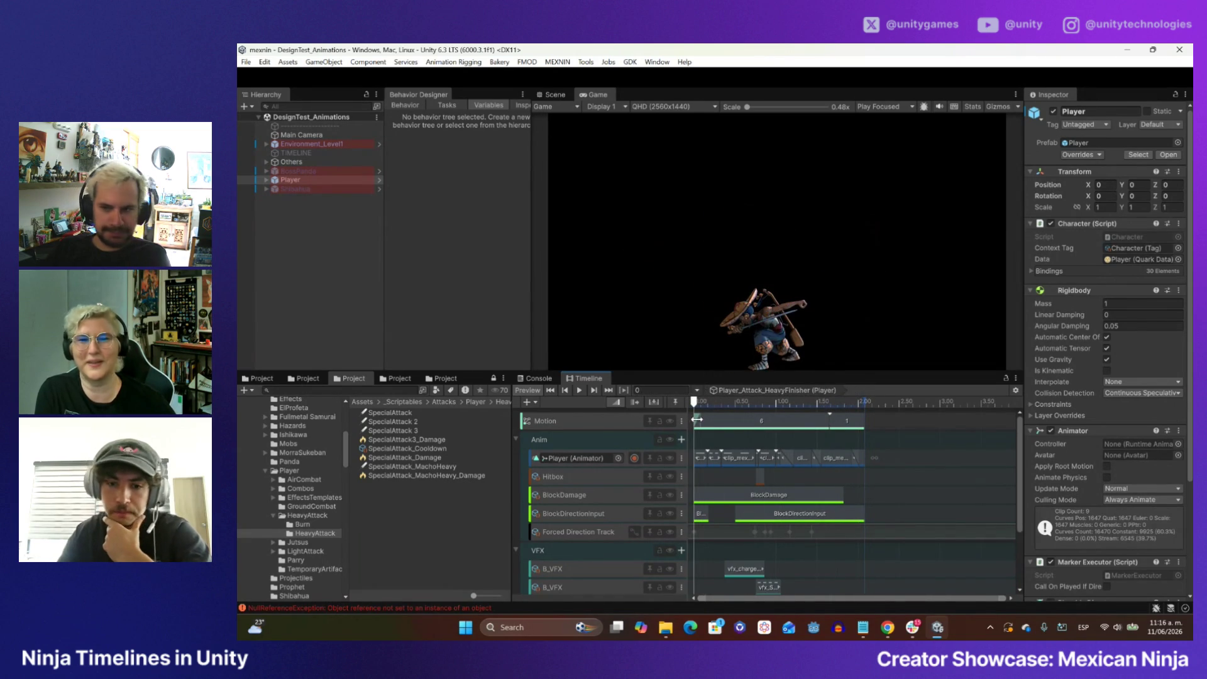
scroll(714, 432, up, 1)
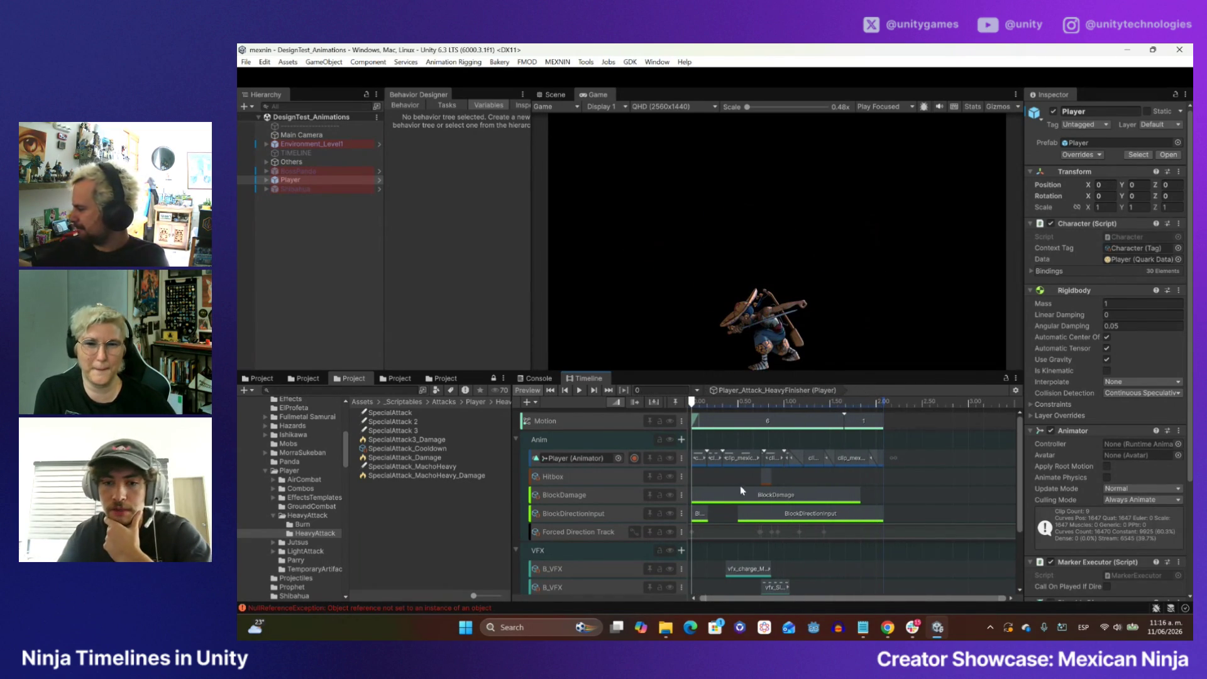
scroll(772, 560, up, 4)
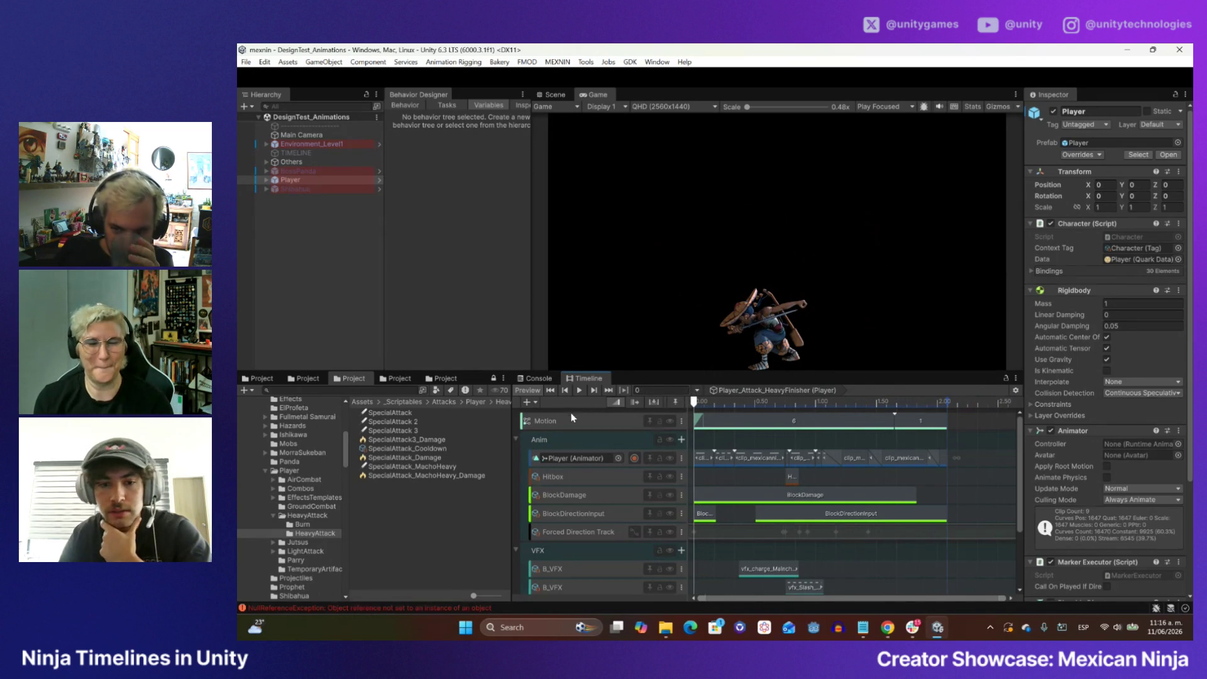
- Check the timing of Motion clips 6 and 1, then jump the preview to 0.4333 s
click(836, 429)
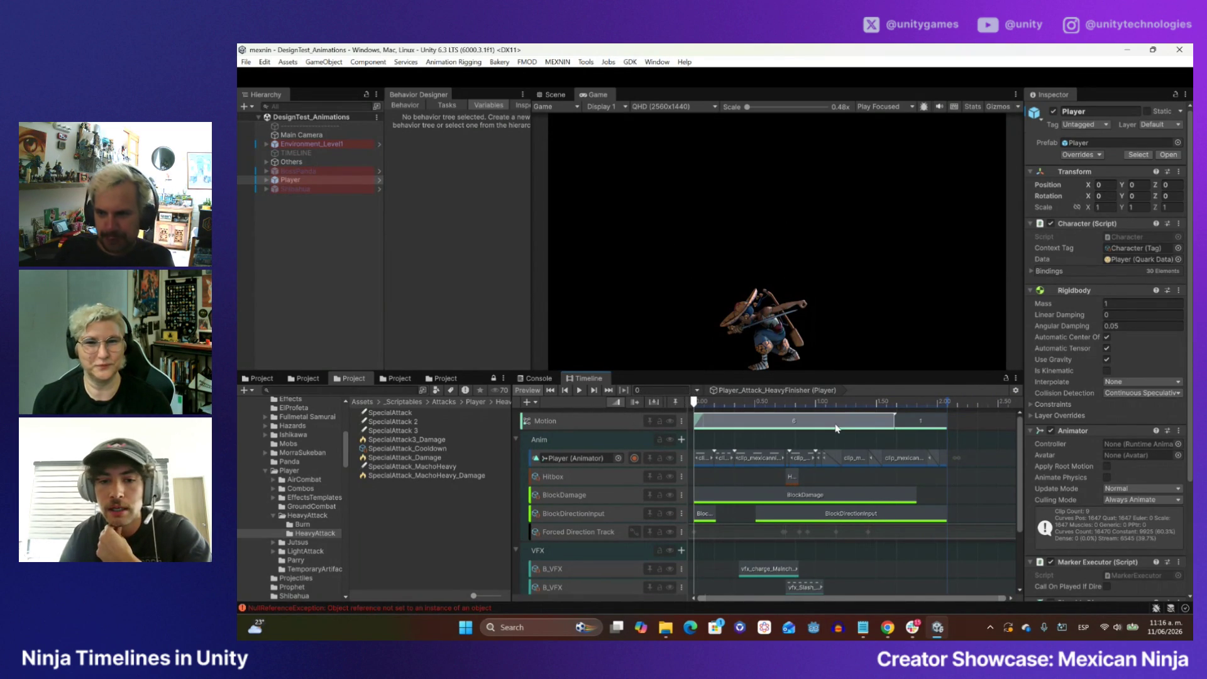
click(910, 427)
mouse_move(695, 404)
mouse_down()
mouse_move(830, 407)
mouse_move(693, 405)
mouse_up()
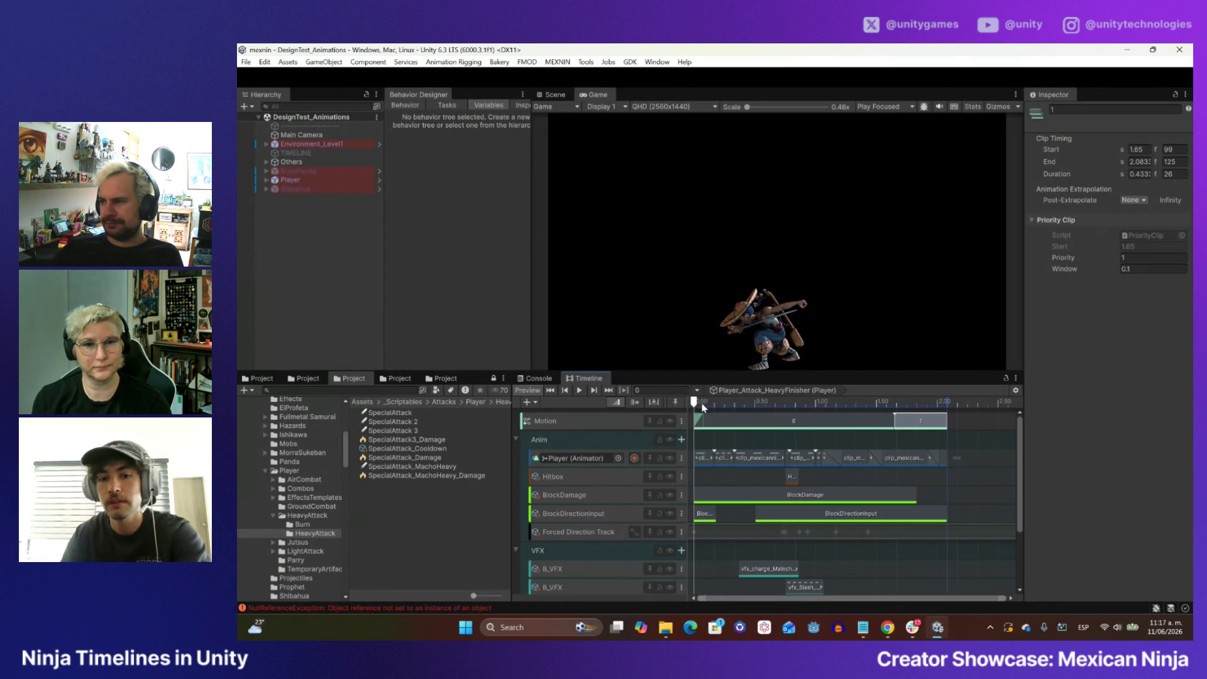
click(748, 405)
- Scrub through the early frames to 1.65 s where clip 1 starts, and widen the asset browser
mouse_move(749, 408)
mouse_down()
mouse_move(810, 405)
mouse_move(712, 402)
mouse_move(925, 401)
mouse_up()
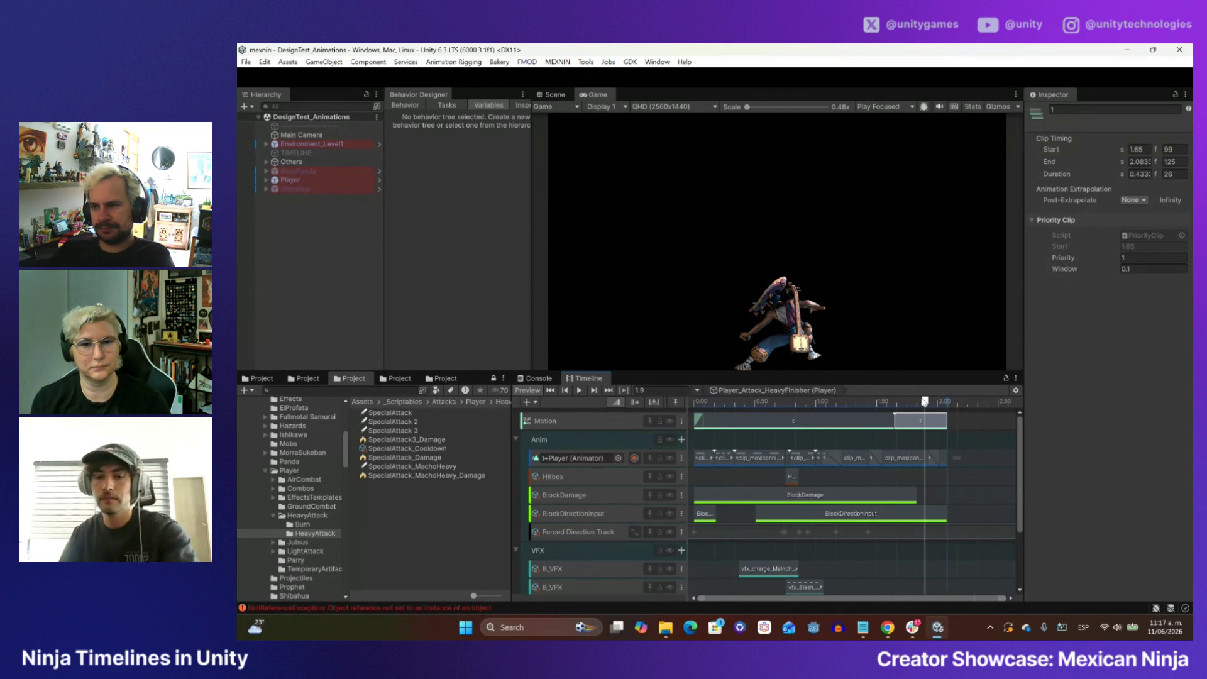
mouse_move(931, 407)
mouse_down()
mouse_move(870, 402)
mouse_move(894, 402)
mouse_up()
drag(511, 426, 573, 427)
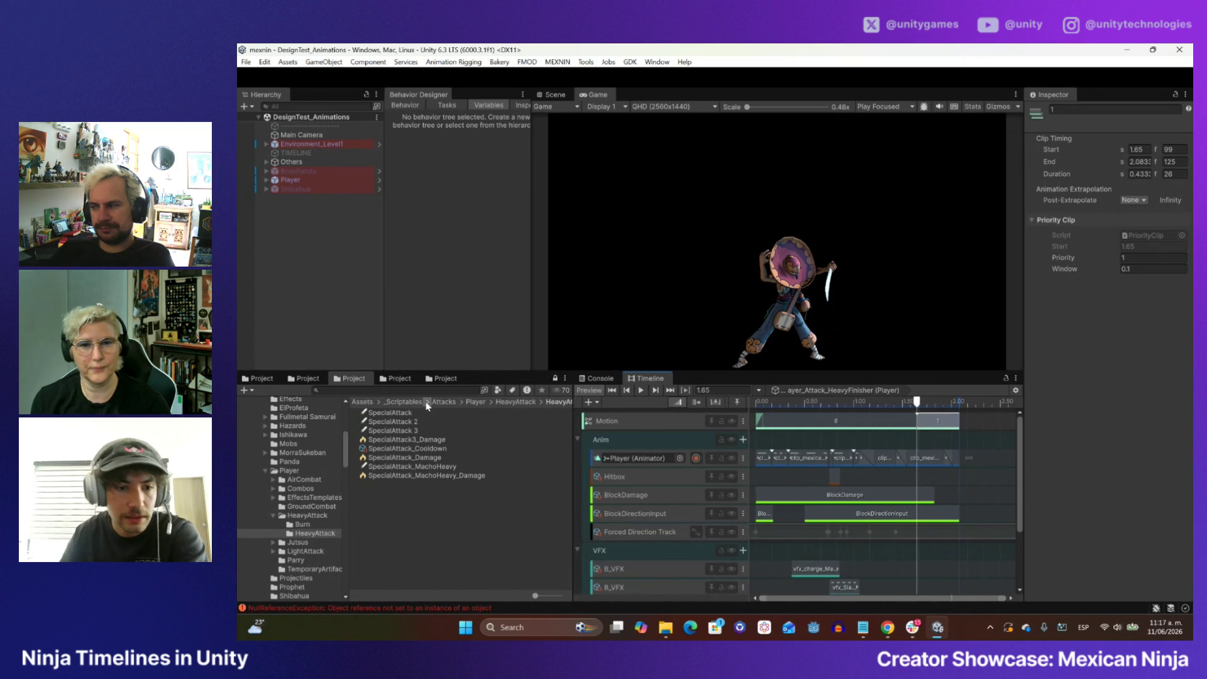
- Browse from the Heavy folder to Attacks > Light and select Player_Attack_Light1
click(307, 378)
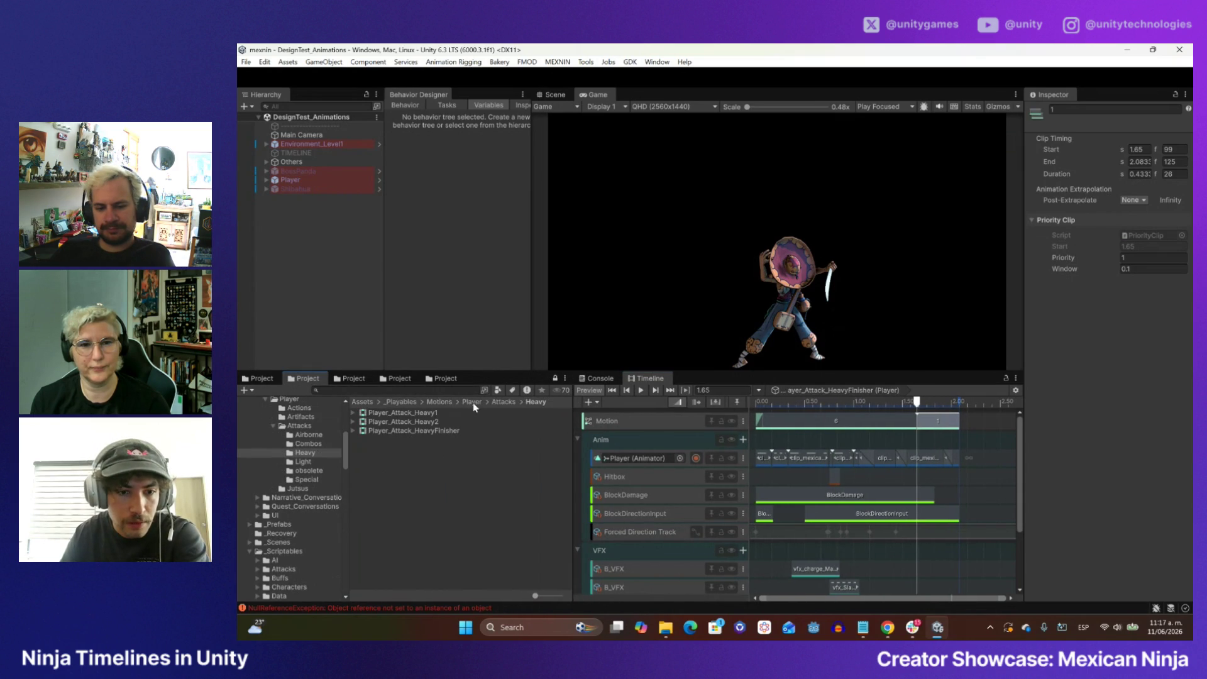
click(496, 402)
double_click(379, 438)
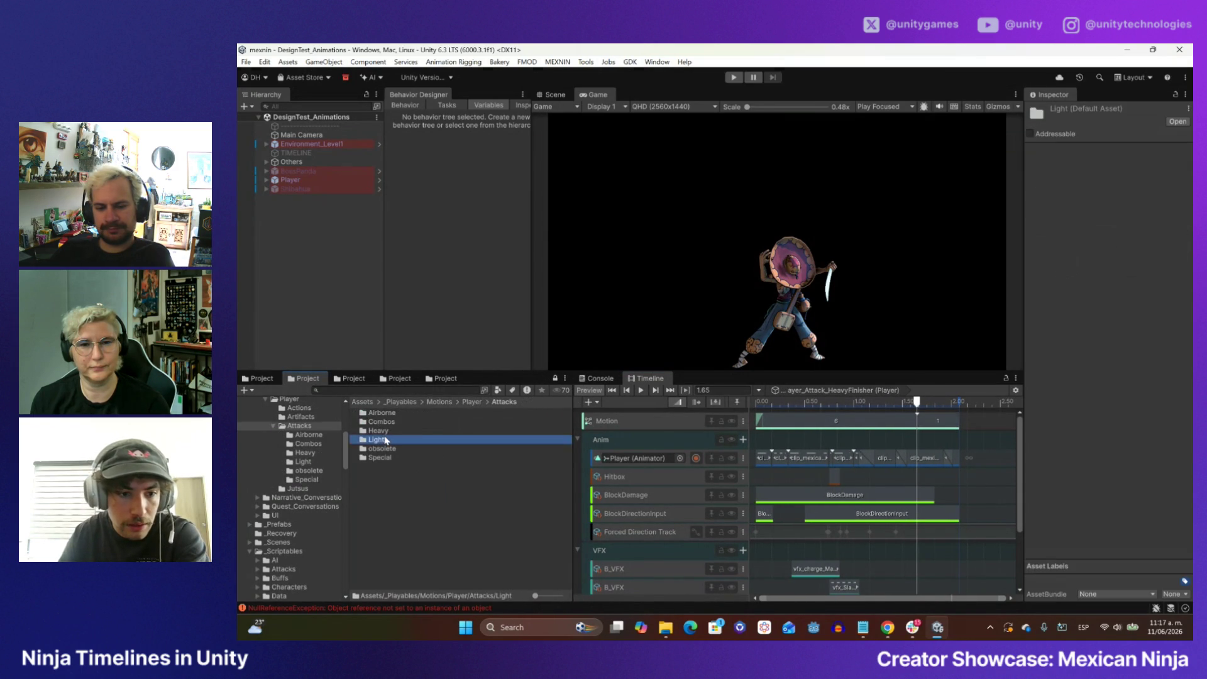
click(397, 413)
- Select Player and assign Player_Attack_Light1 to its Playable Director's Playable field
scroll(785, 455, up, 5)
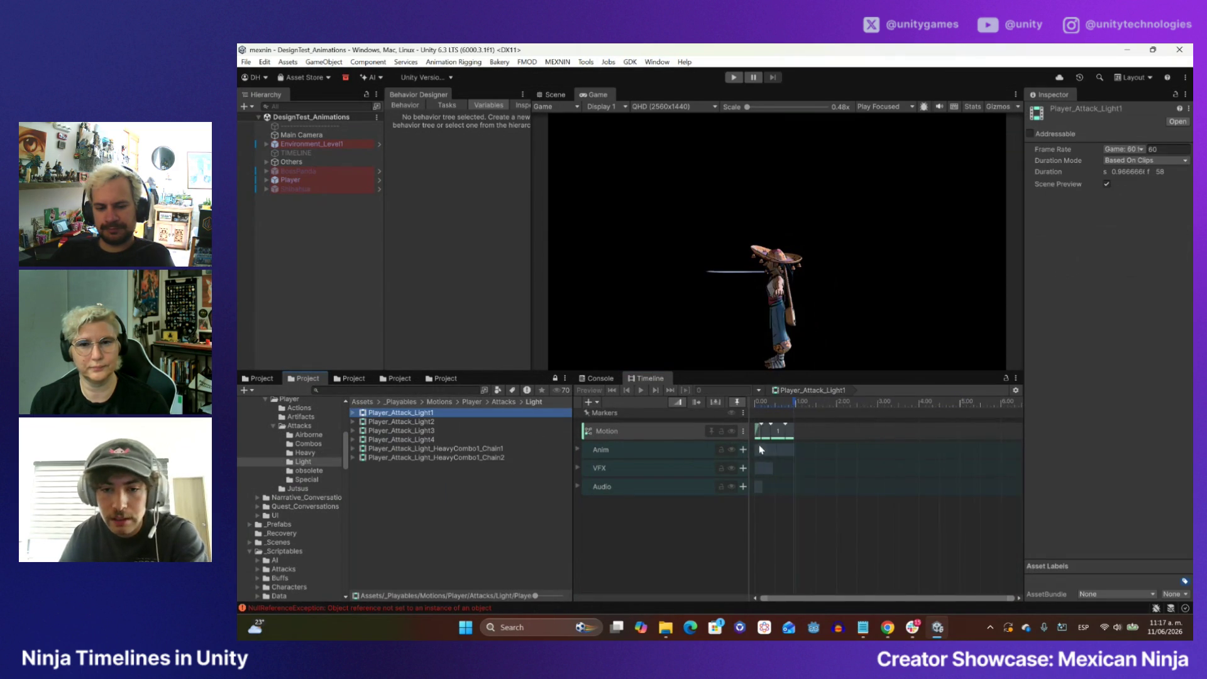
click(836, 601)
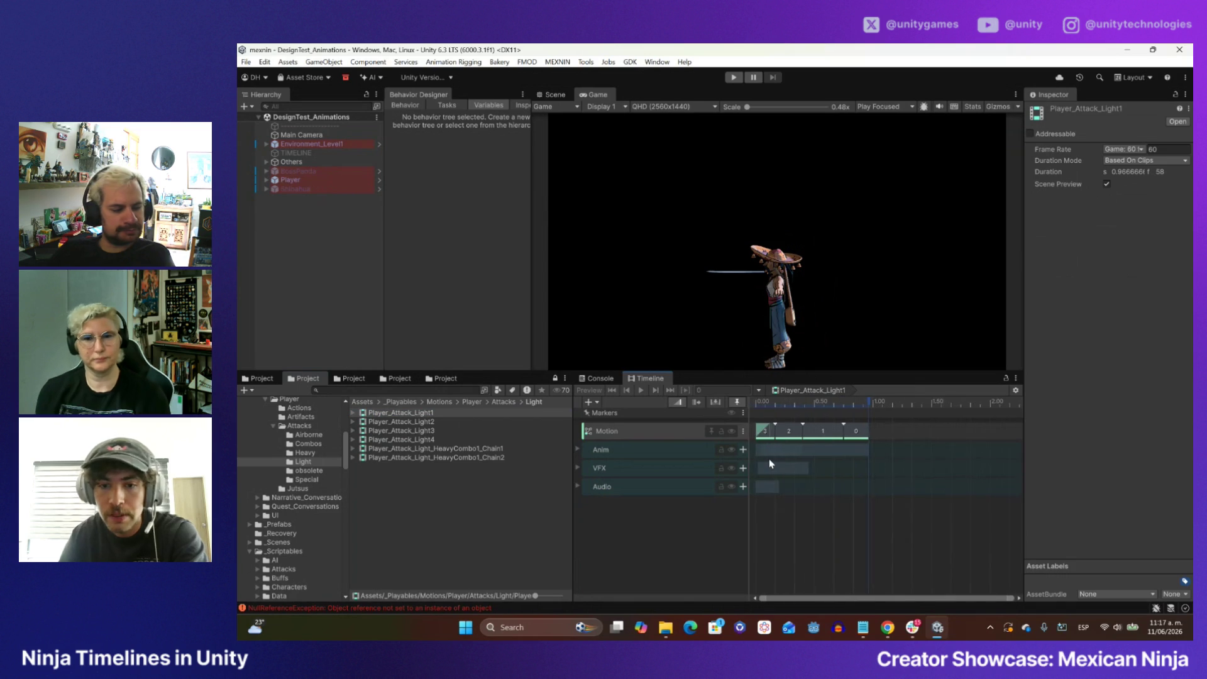
scroll(768, 458, up, 3)
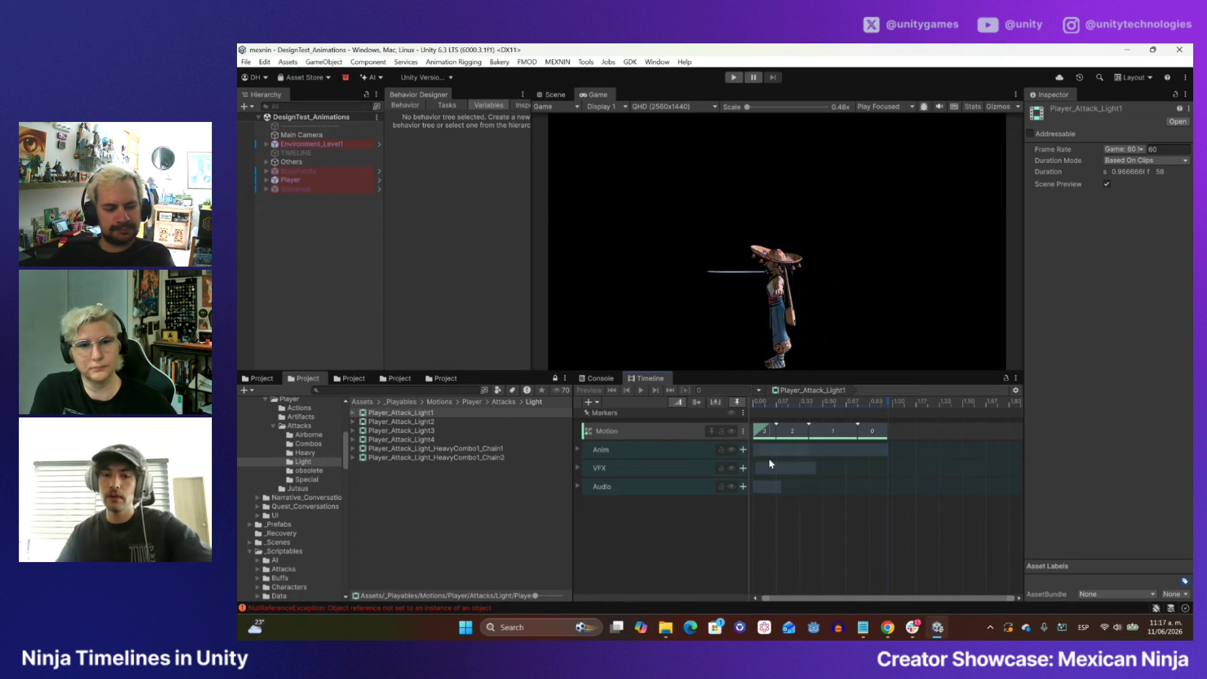
scroll(768, 446, up, 3)
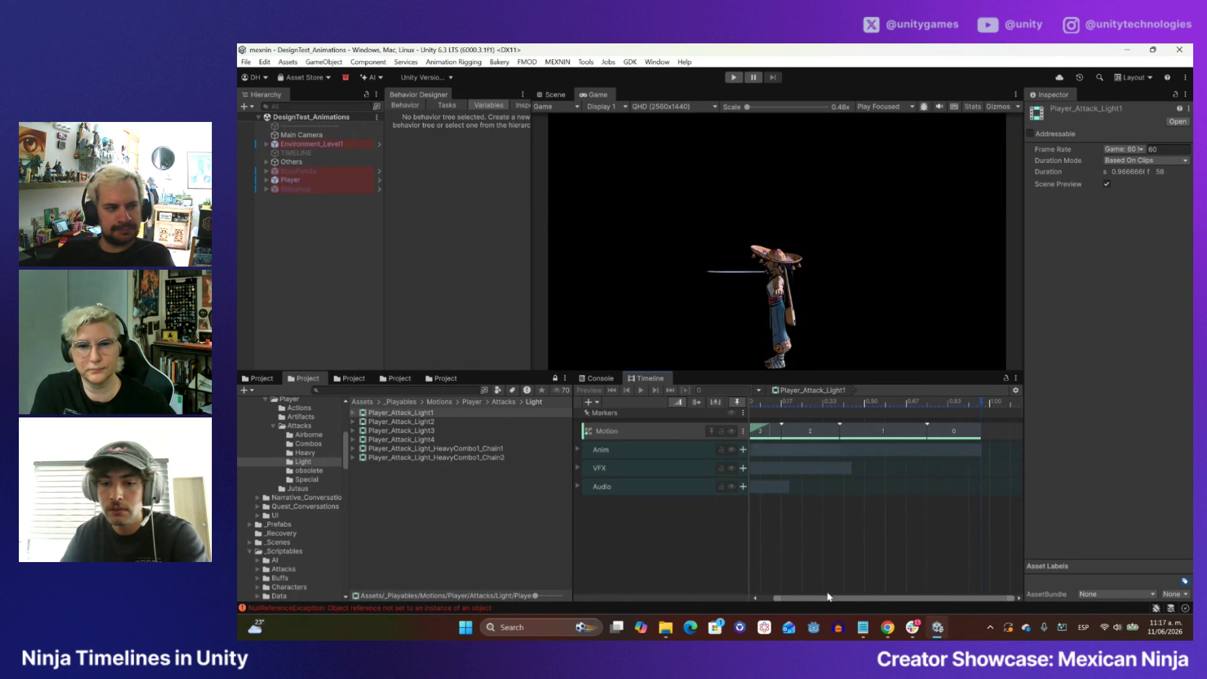
drag(829, 597, 803, 597)
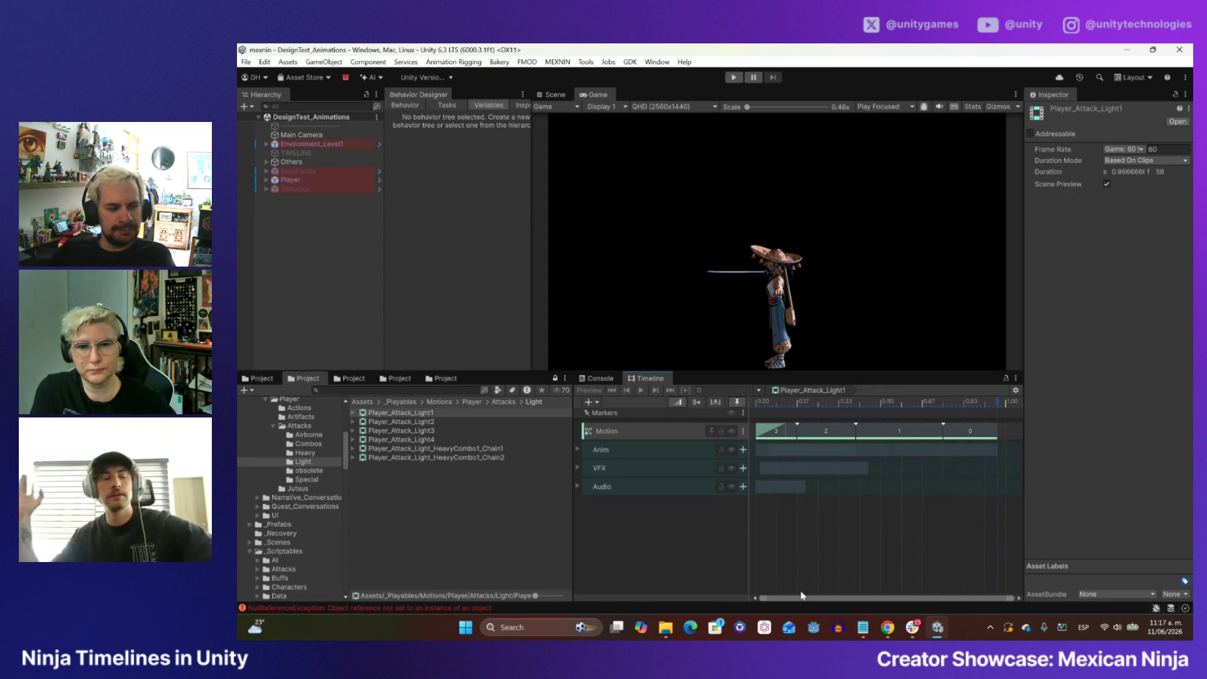
click(322, 181)
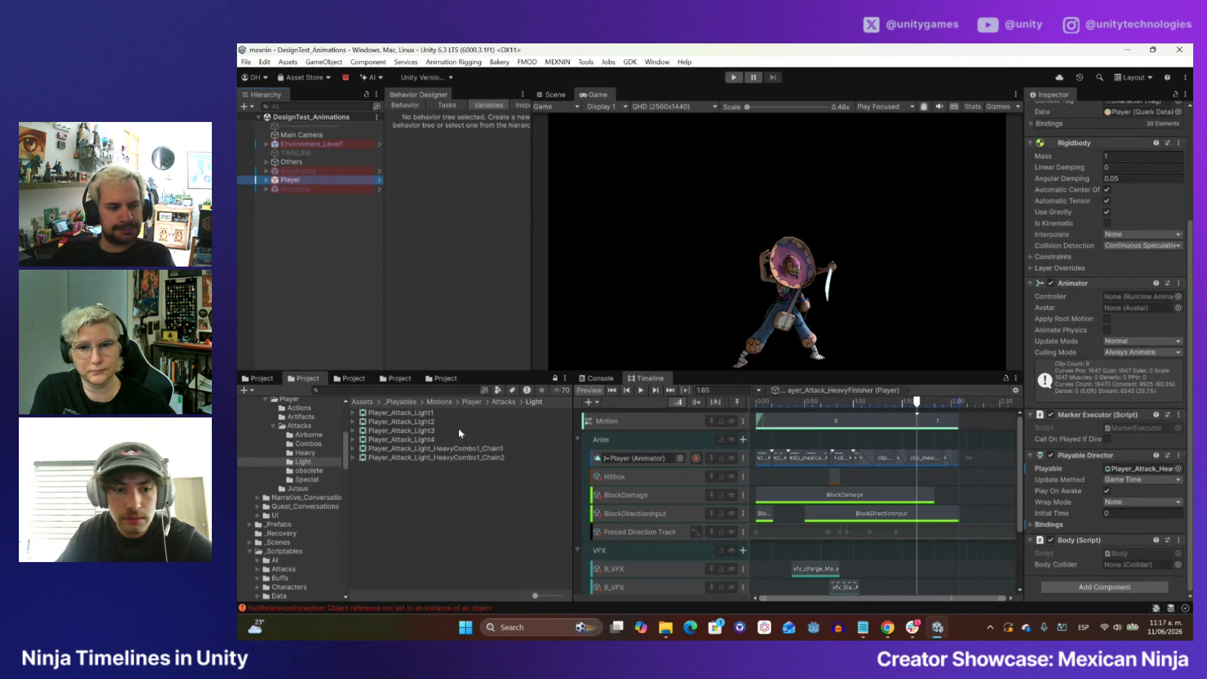
mouse_move(402, 413)
mouse_down()
mouse_move(829, 438)
mouse_move(1100, 500)
mouse_move(1141, 477)
mouse_move(1089, 468)
mouse_up()
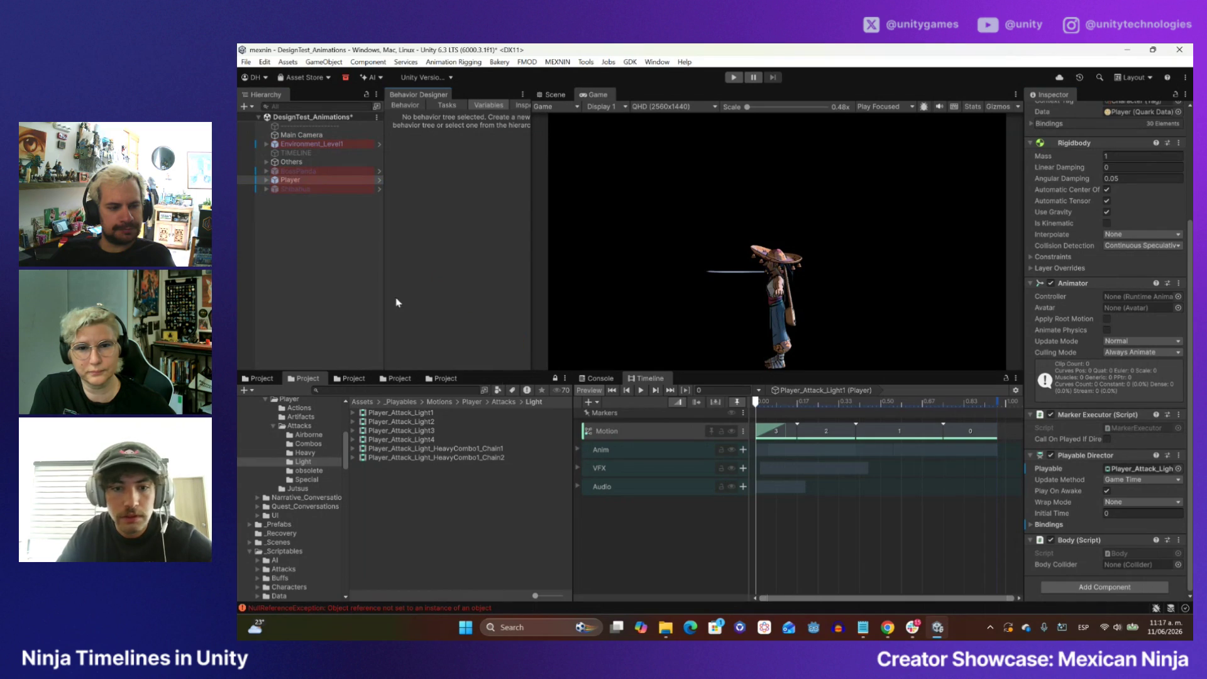
- Expand the light attack's Anim tracks, play it twice, and scrub to 0.1333 s
click(577, 448)
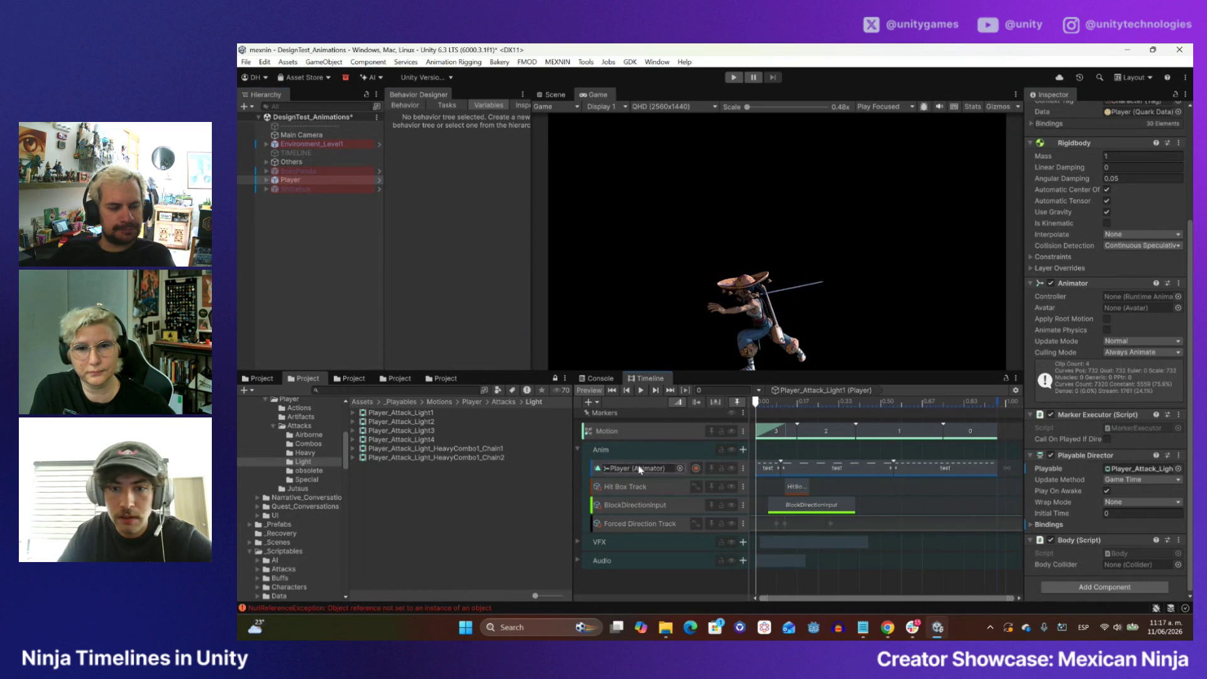
click(640, 391)
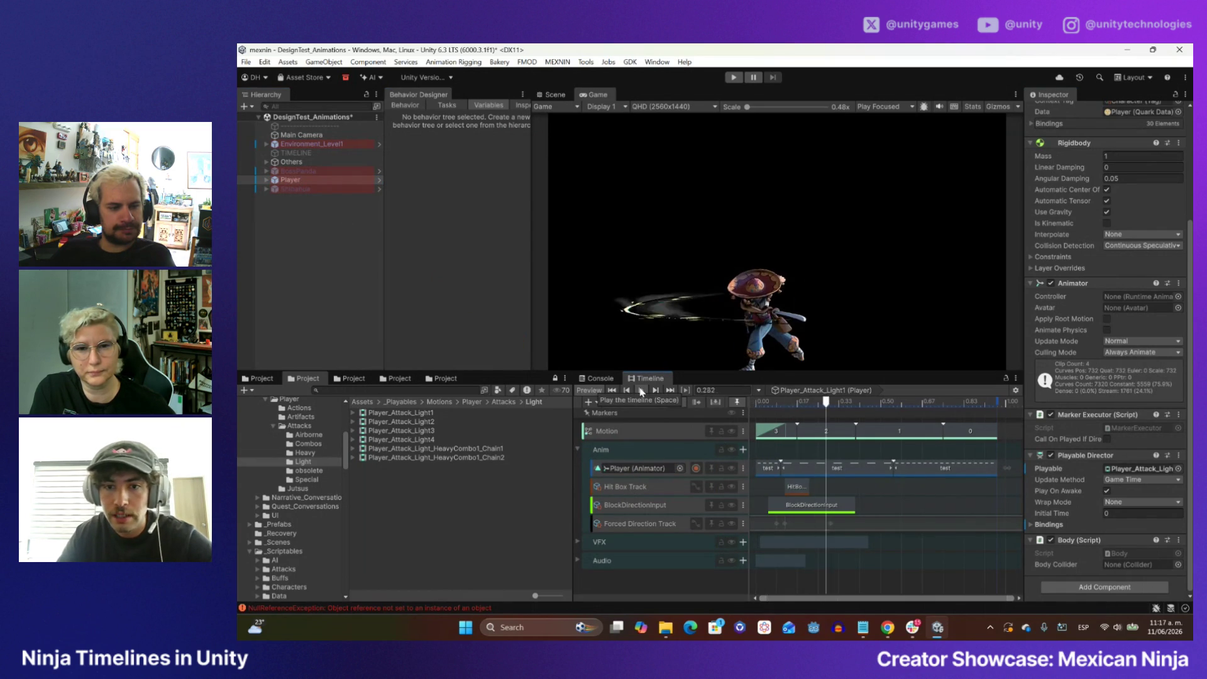
click(641, 390)
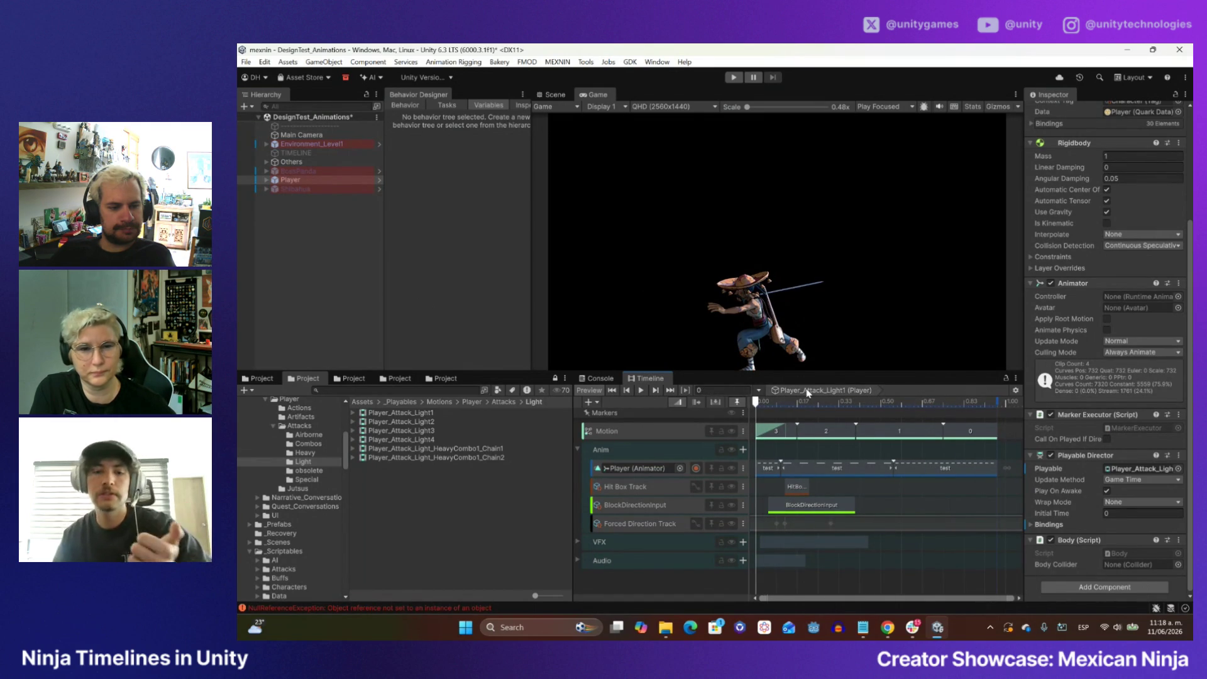
drag(756, 406, 799, 406)
scroll(795, 434, up, 3)
scroll(798, 432, down, 2)
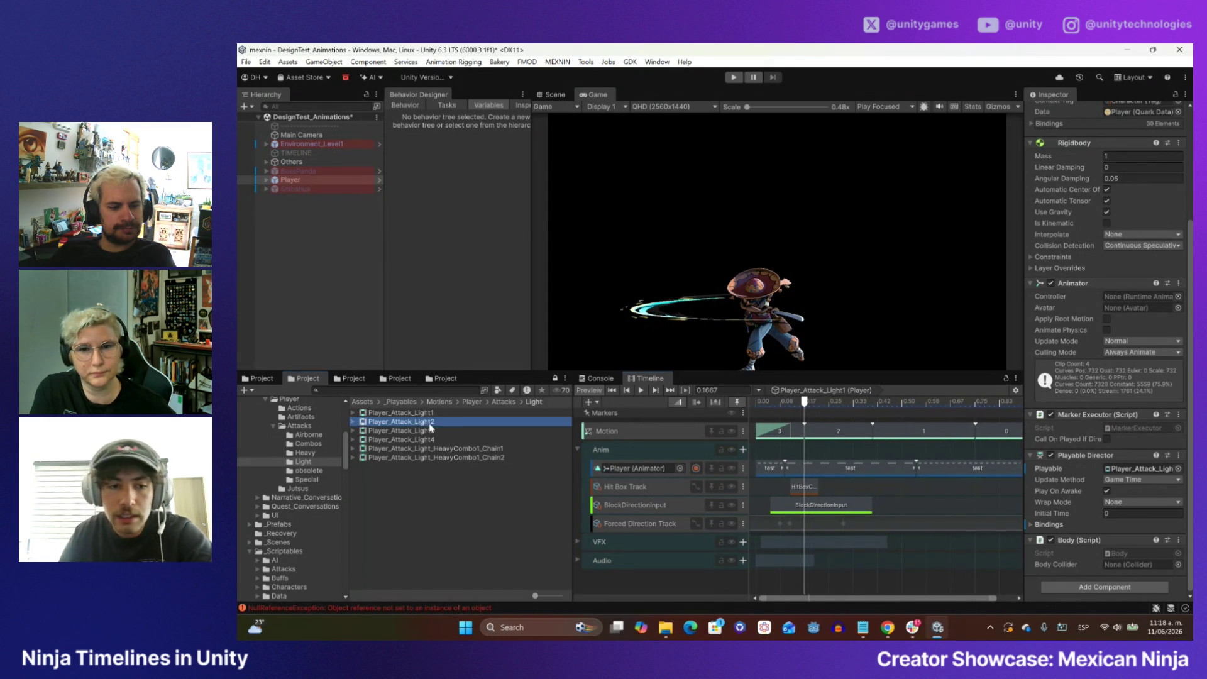
- Compare Player_Attack_Light2, then reload Light1 on the Player and scrub back to the 0.1333 s slash
click(433, 422)
scroll(800, 555, up, 3)
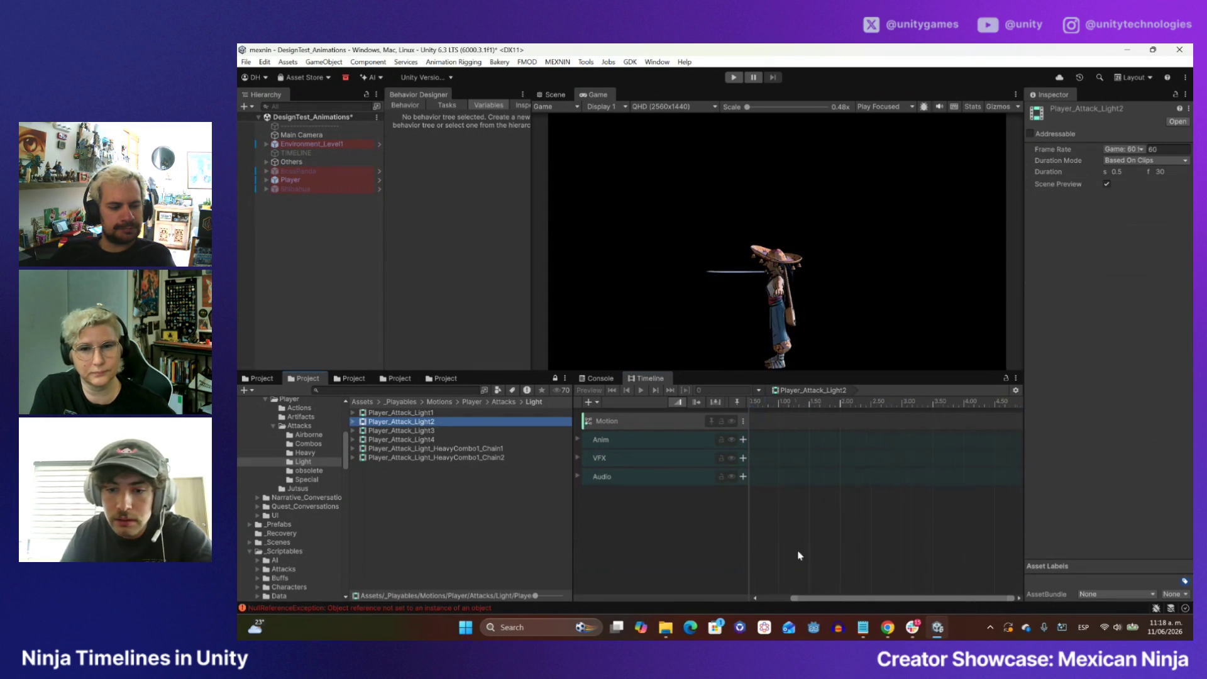
click(830, 599)
scroll(759, 434, up, 5)
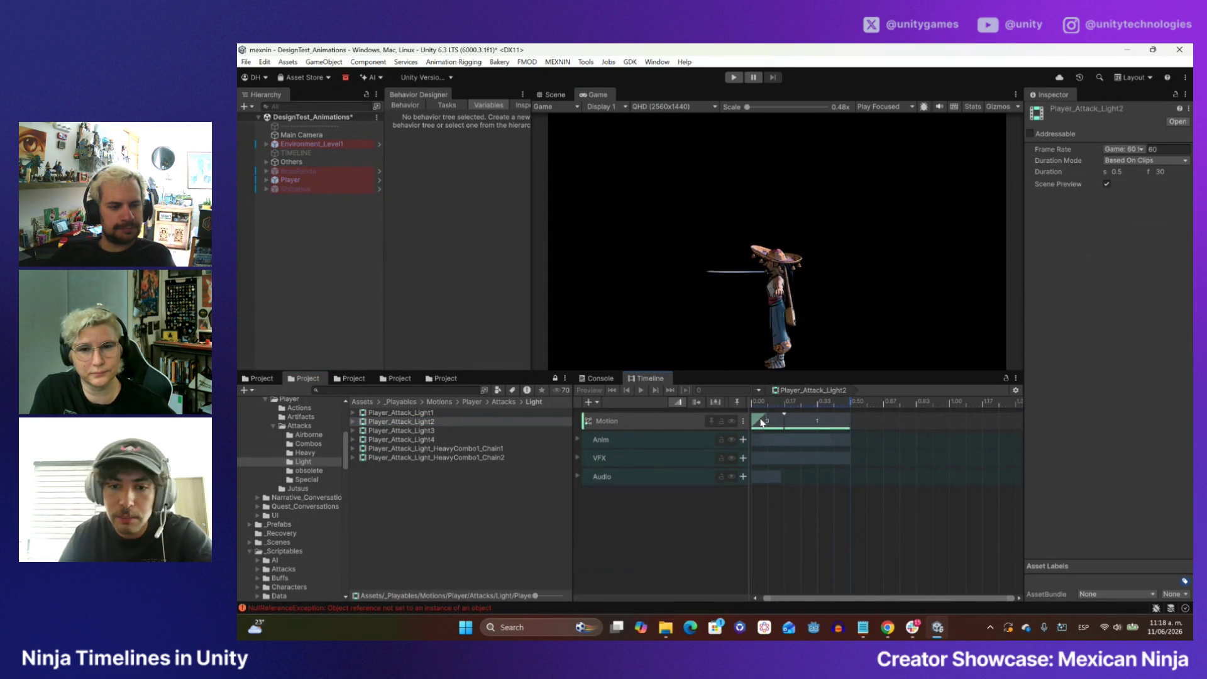
click(430, 412)
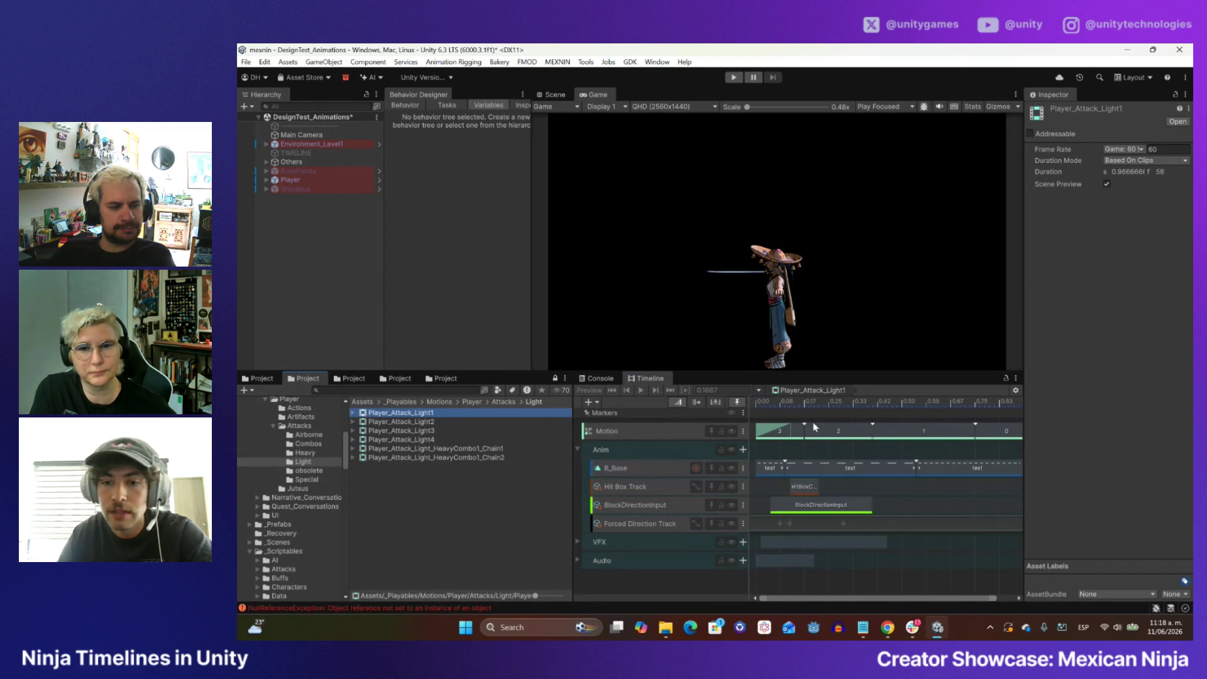
scroll(813, 427, down, 1)
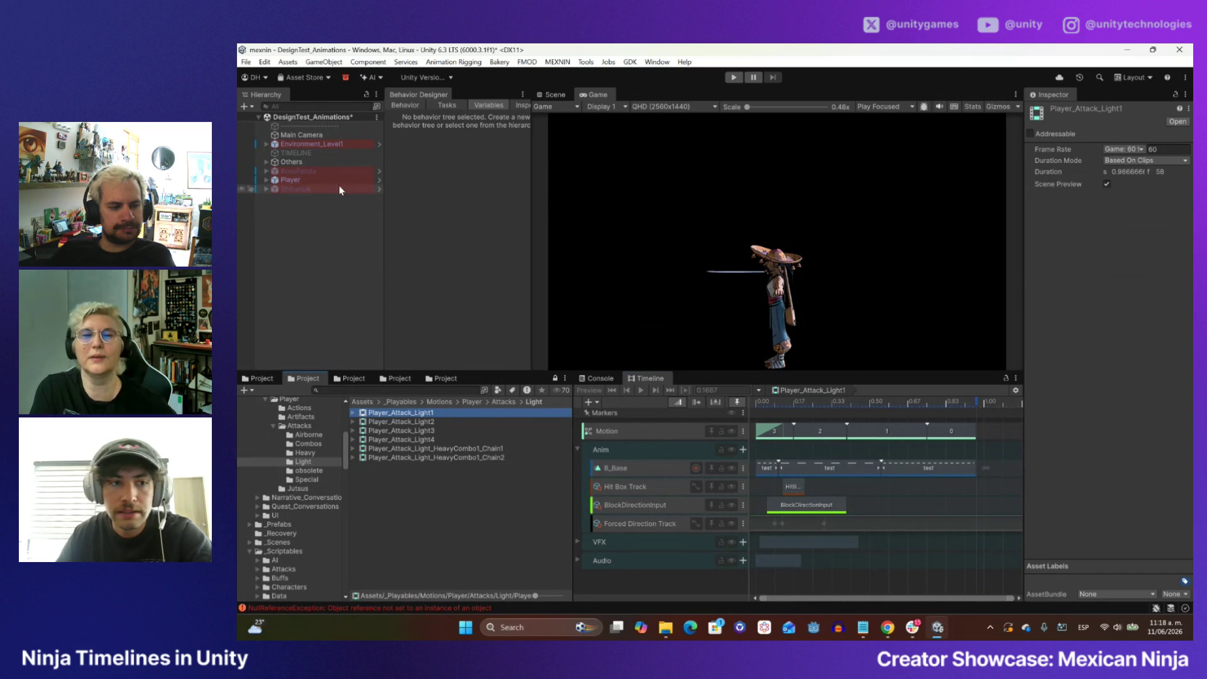
click(327, 181)
click(763, 401)
drag(762, 403, 787, 404)
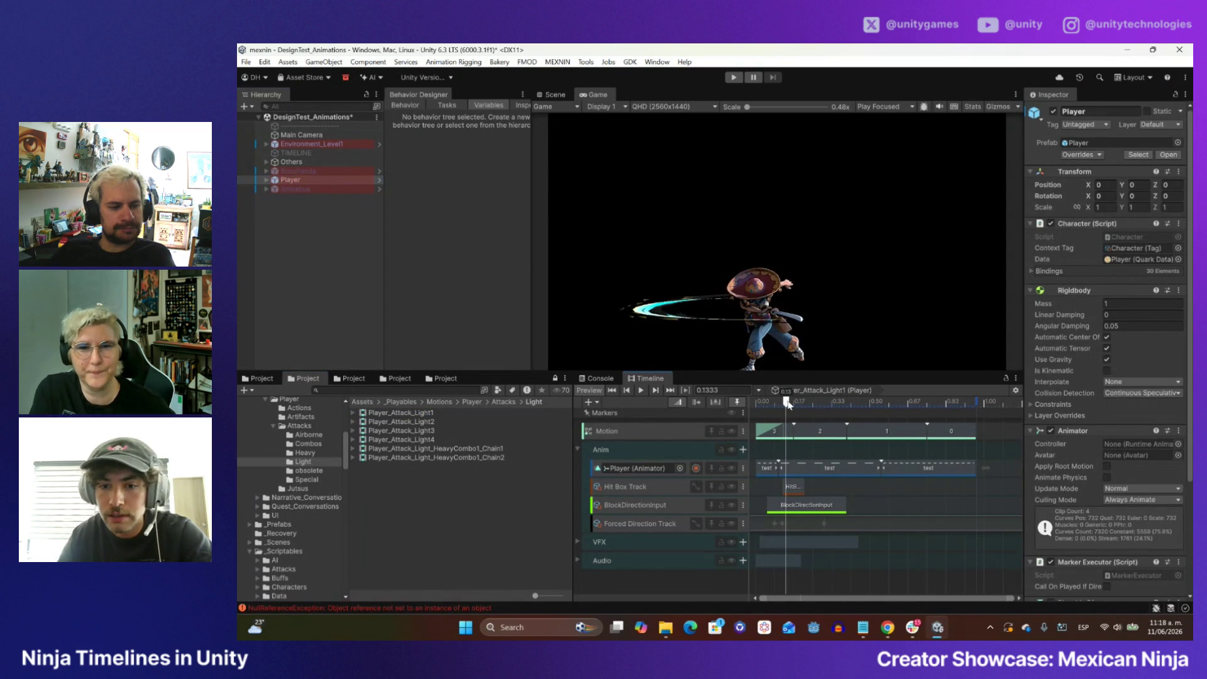
scroll(792, 439, up, 3)
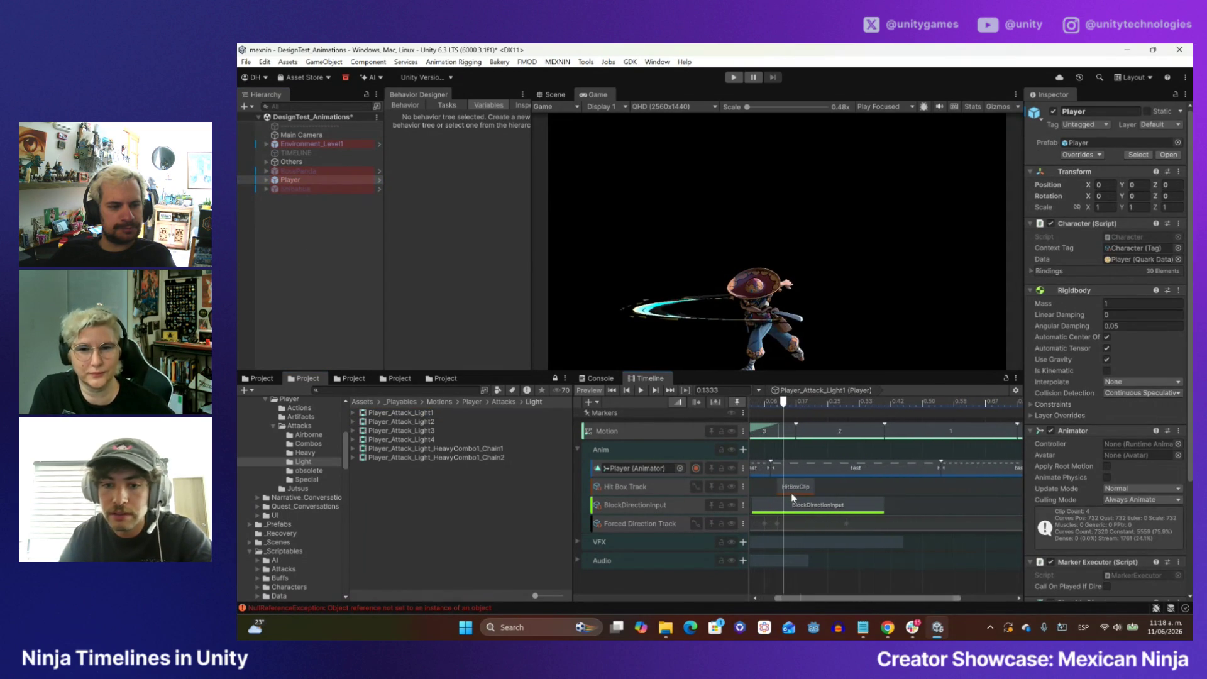
- Inspect the hit box clip: 0.1666–0.2166 s, collider size 3×2×2.5, offset 0,1,1
click(796, 487)
click(780, 404)
mouse_move(780, 404)
mouse_down()
mouse_move(740, 401)
mouse_move(779, 409)
mouse_up()
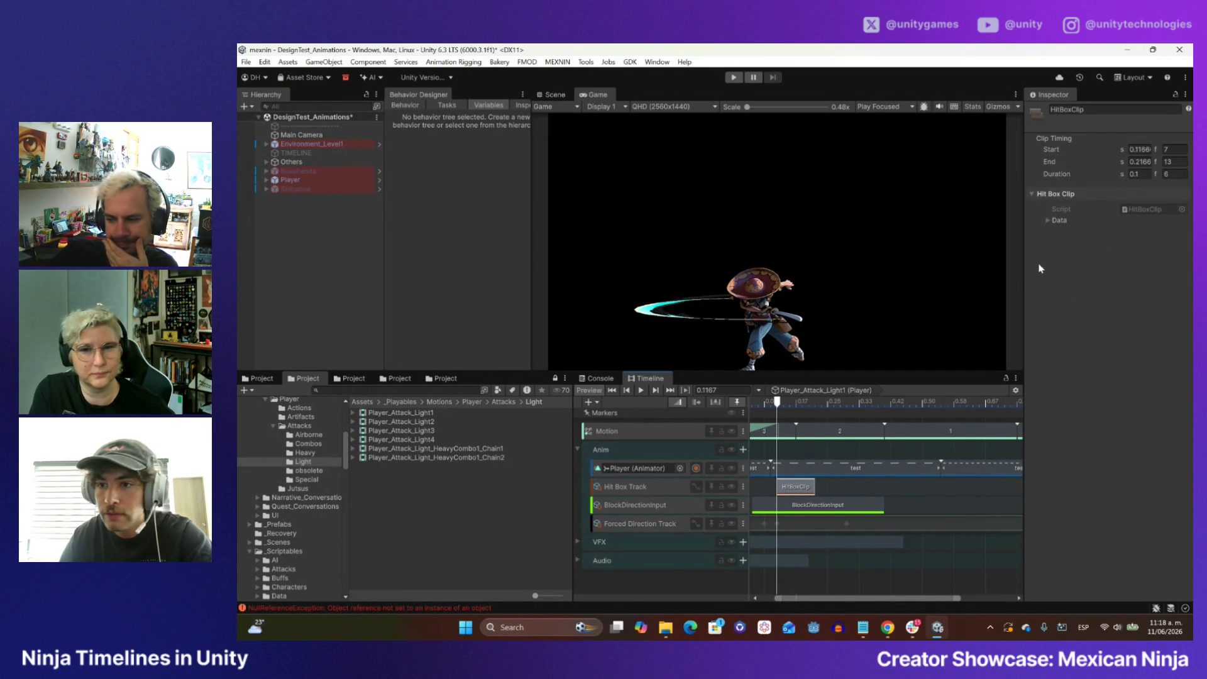
click(1050, 223)
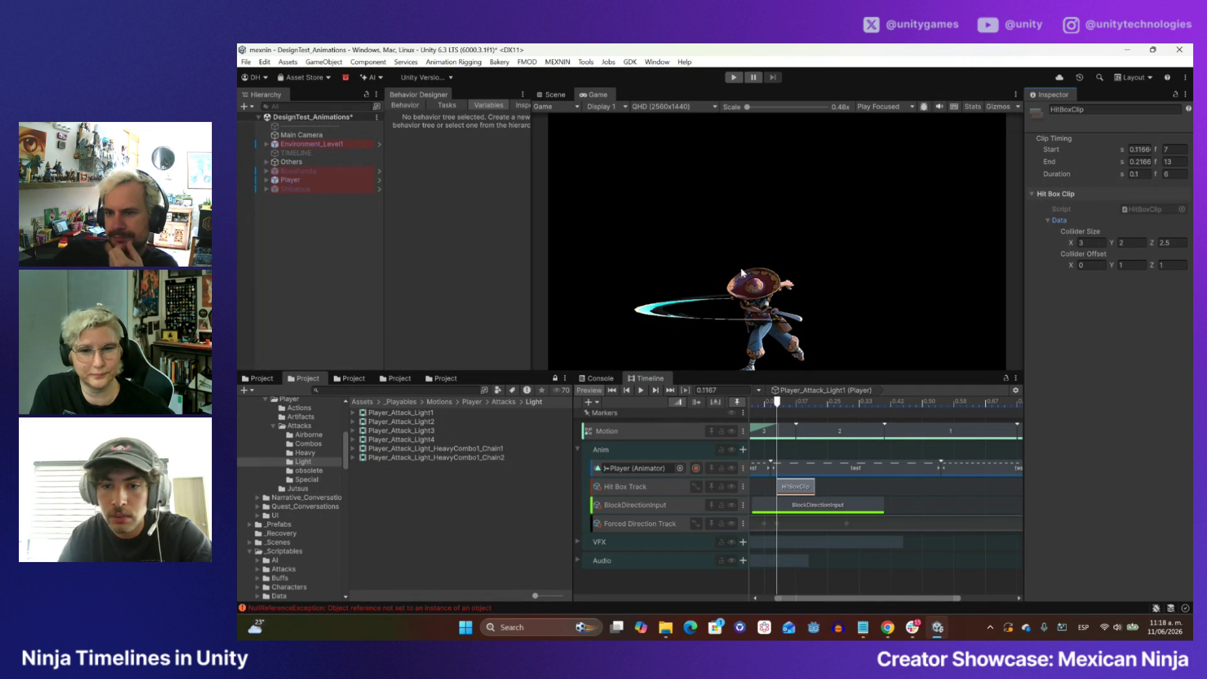
- Step the preview back two frames to 0.0667 s and zoom the Timeline out
key(comma)
key(comma)
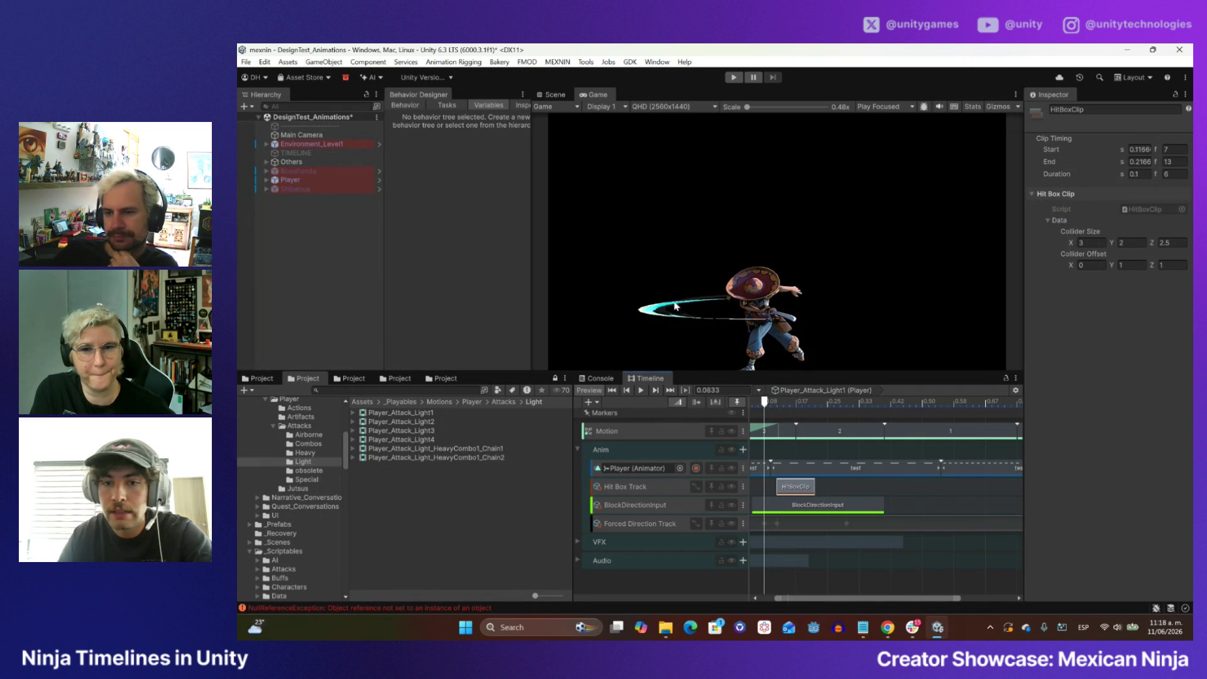
mouse_move(766, 405)
mouse_down()
mouse_move(817, 406)
mouse_move(758, 406)
mouse_up()
scroll(764, 490, down, 2)
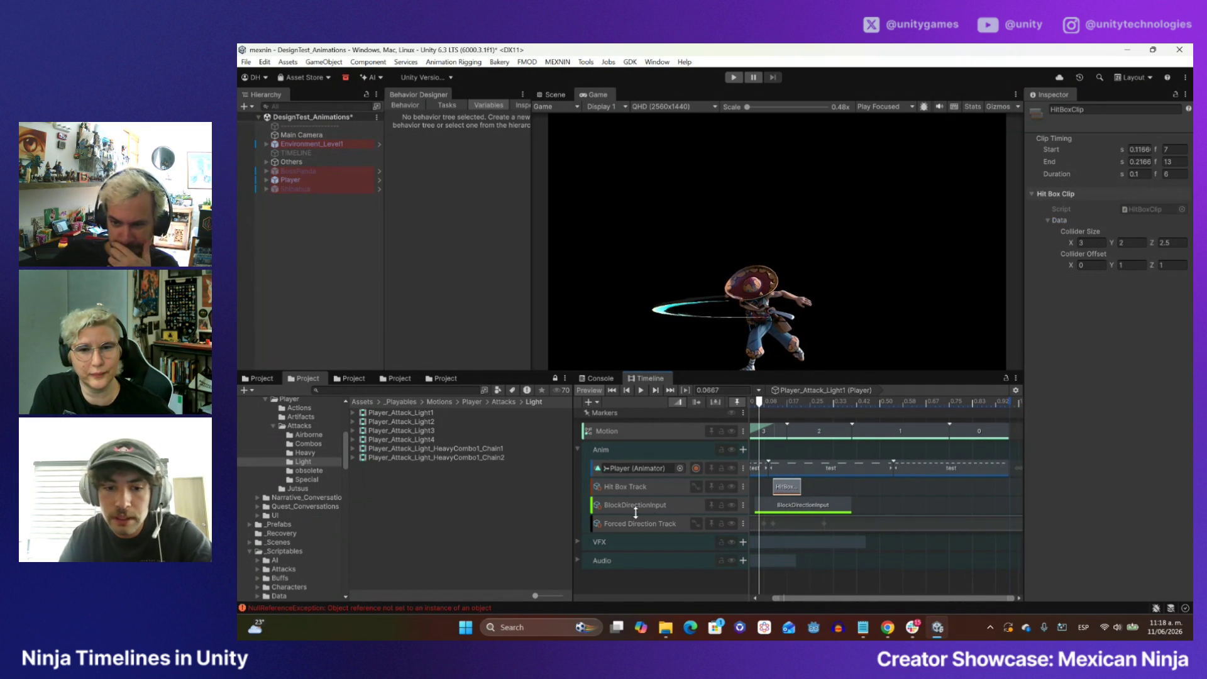
- Show the Forced Direction Track's Advance curves and compare poses at 0.0833 and 0.1 s
click(696, 523)
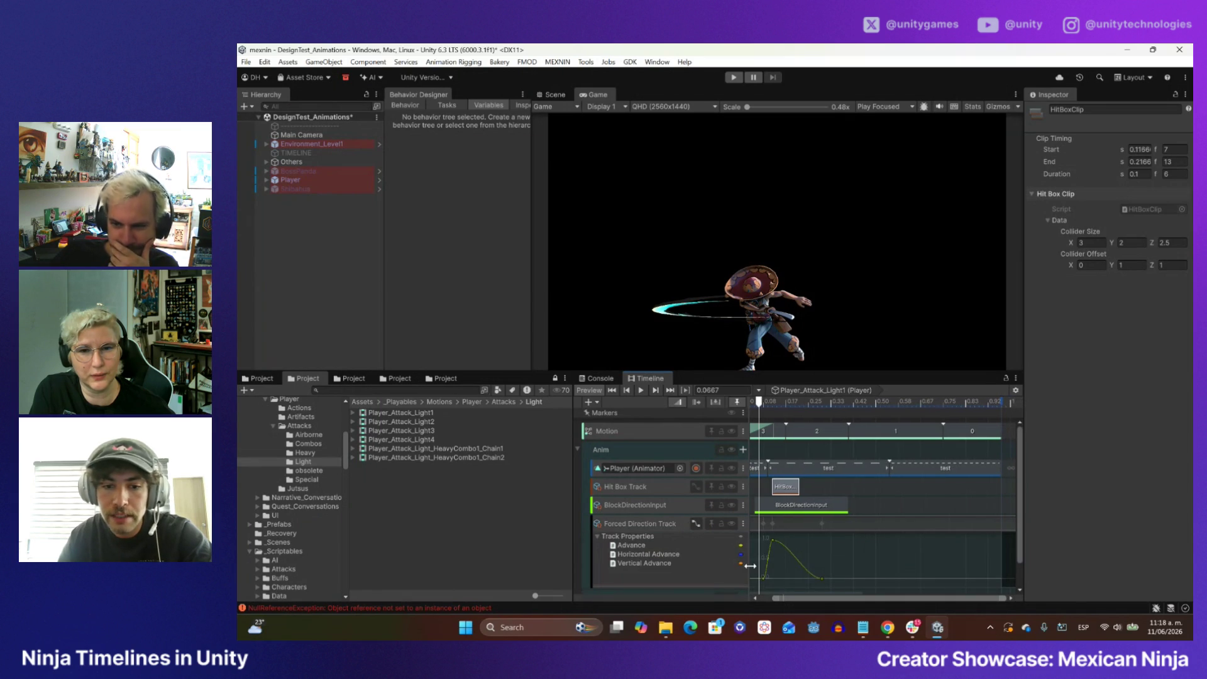
mouse_move(759, 409)
mouse_down()
mouse_move(782, 429)
mouse_move(772, 430)
mouse_up()
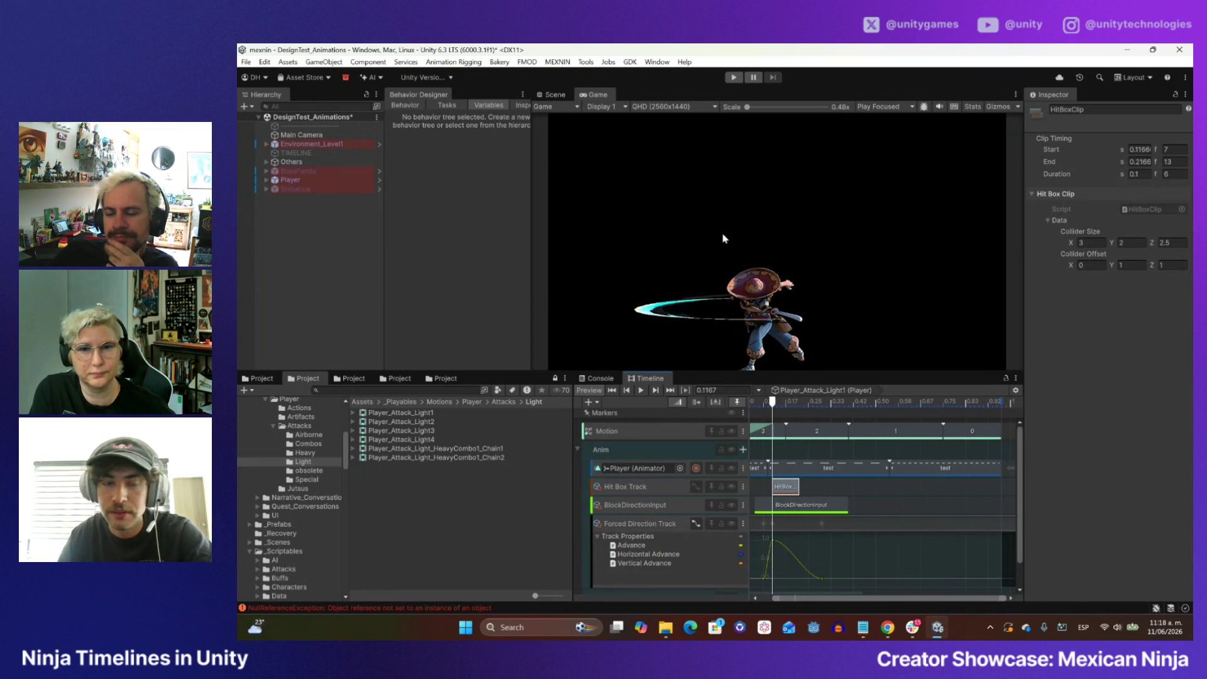
click(764, 406)
drag(764, 407, 767, 409)
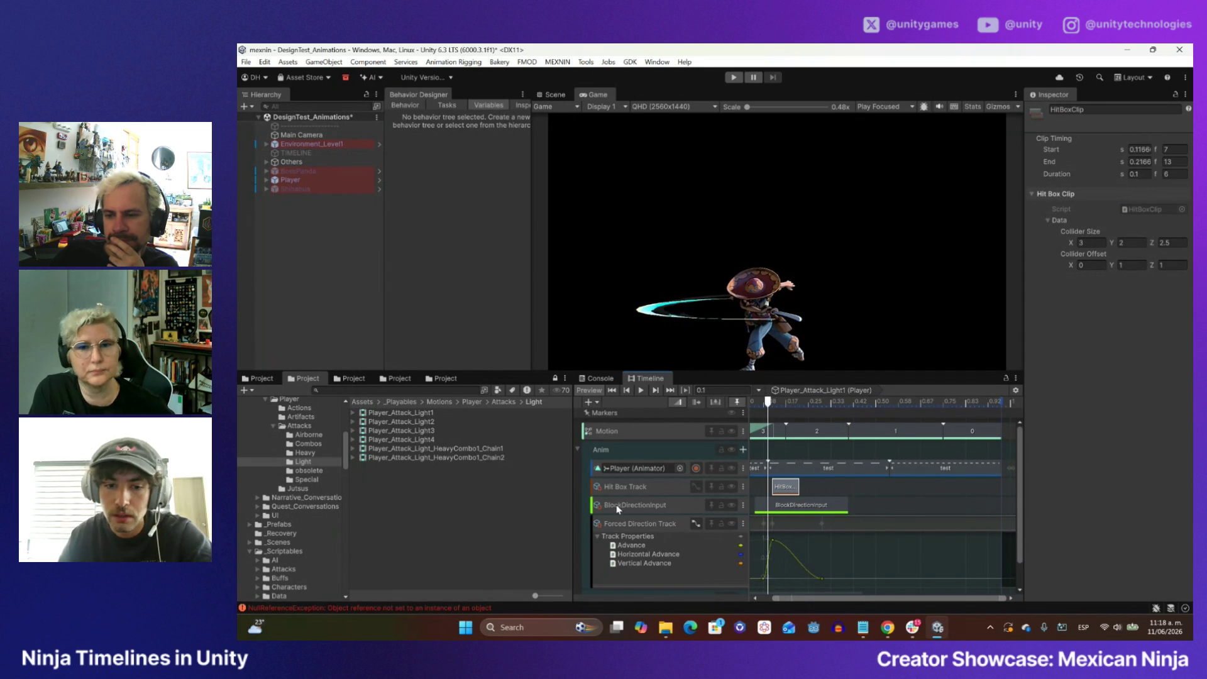
- Select the BlockDirectionInput Bool Activation Track and scrub back to 0.0667 s
click(596, 508)
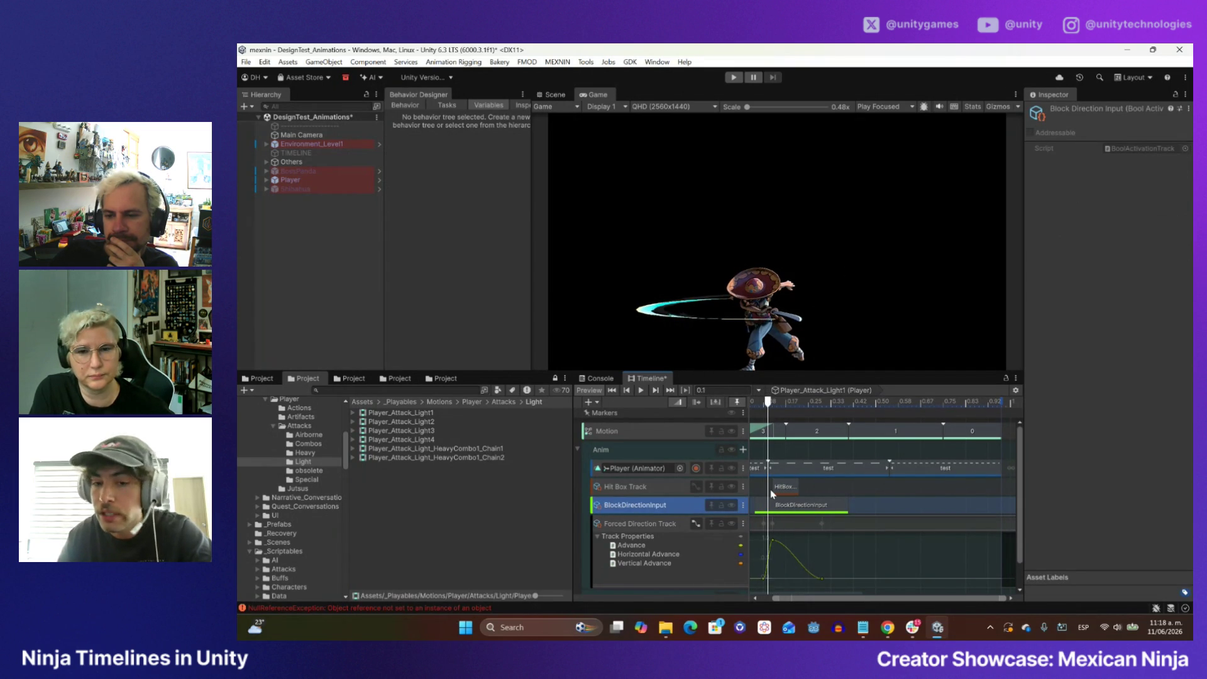
drag(768, 406, 758, 407)
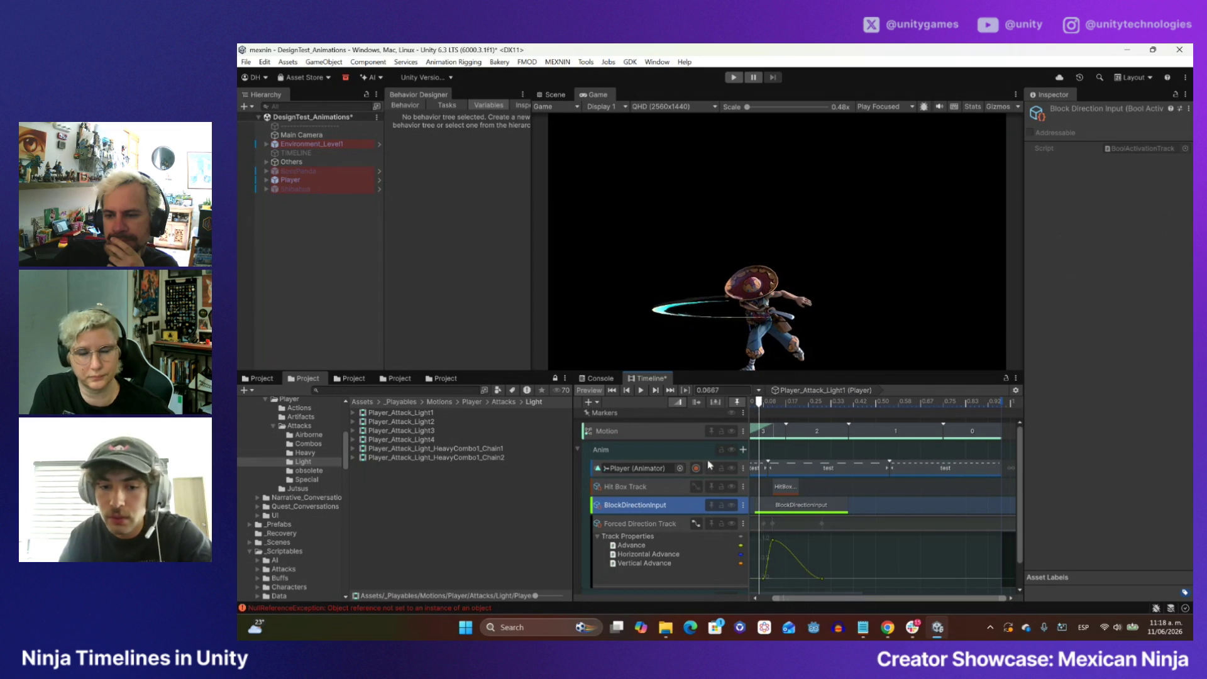
scroll(642, 498, down, 1)
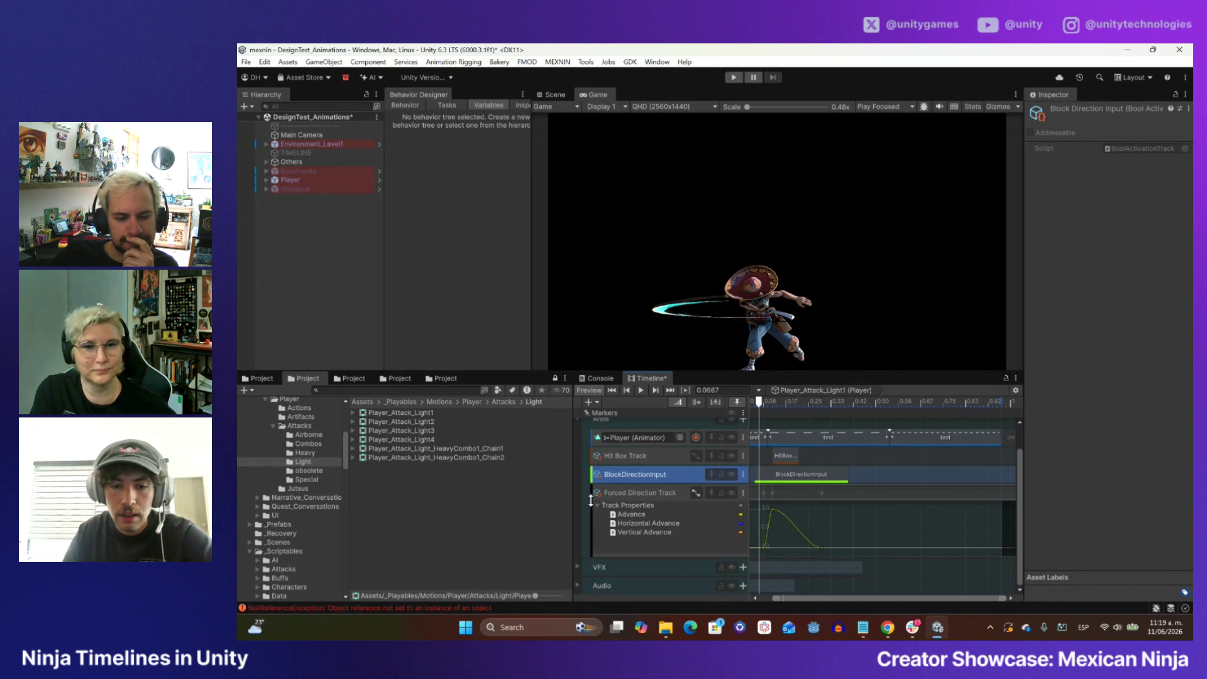
- Expand the VFX and Audio groups and shift the vfx_Slash clip slightly later
click(579, 565)
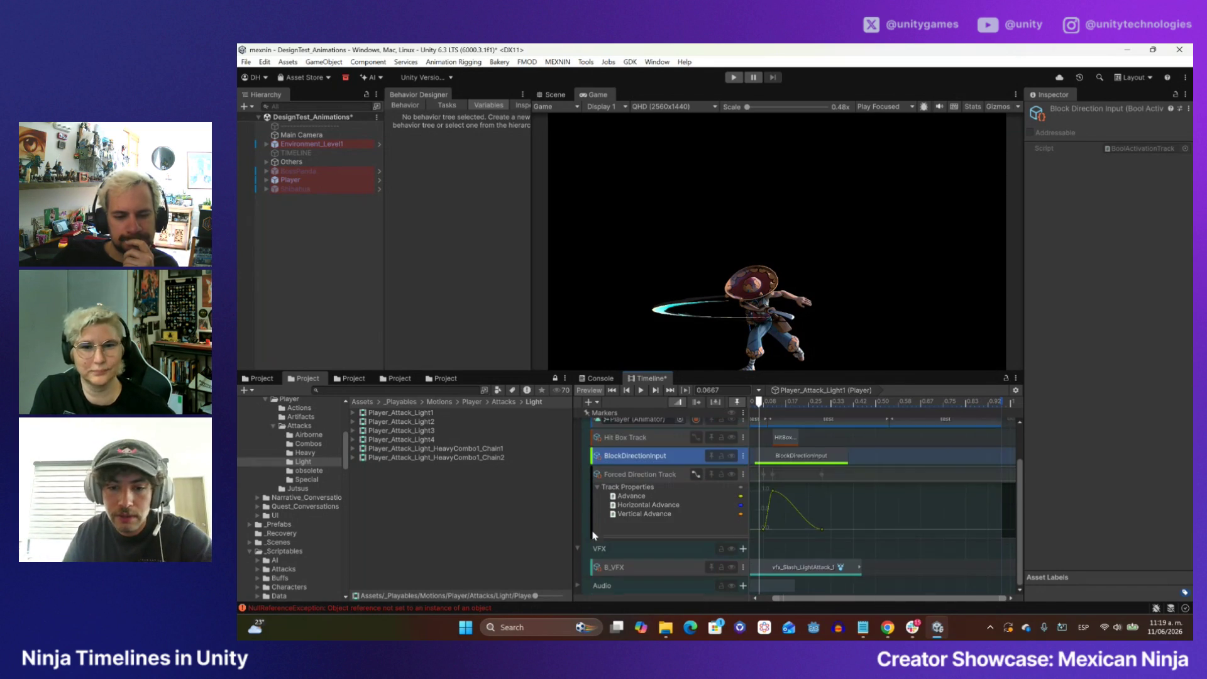
click(578, 585)
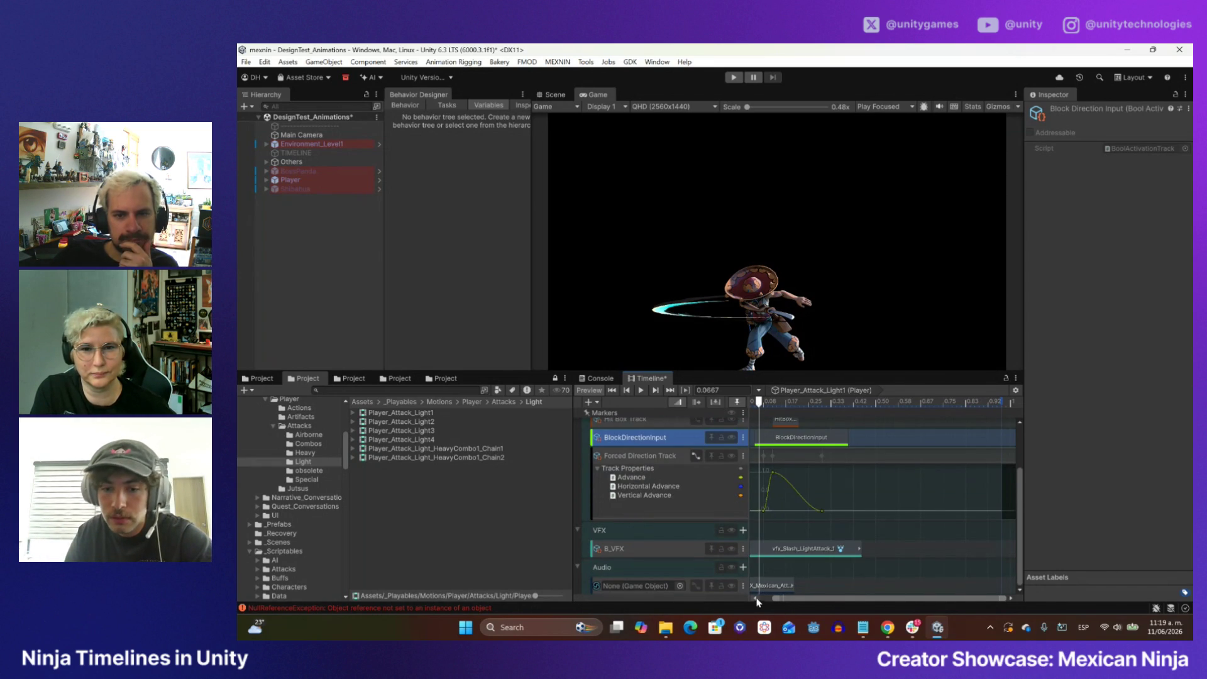
drag(796, 600, 782, 601)
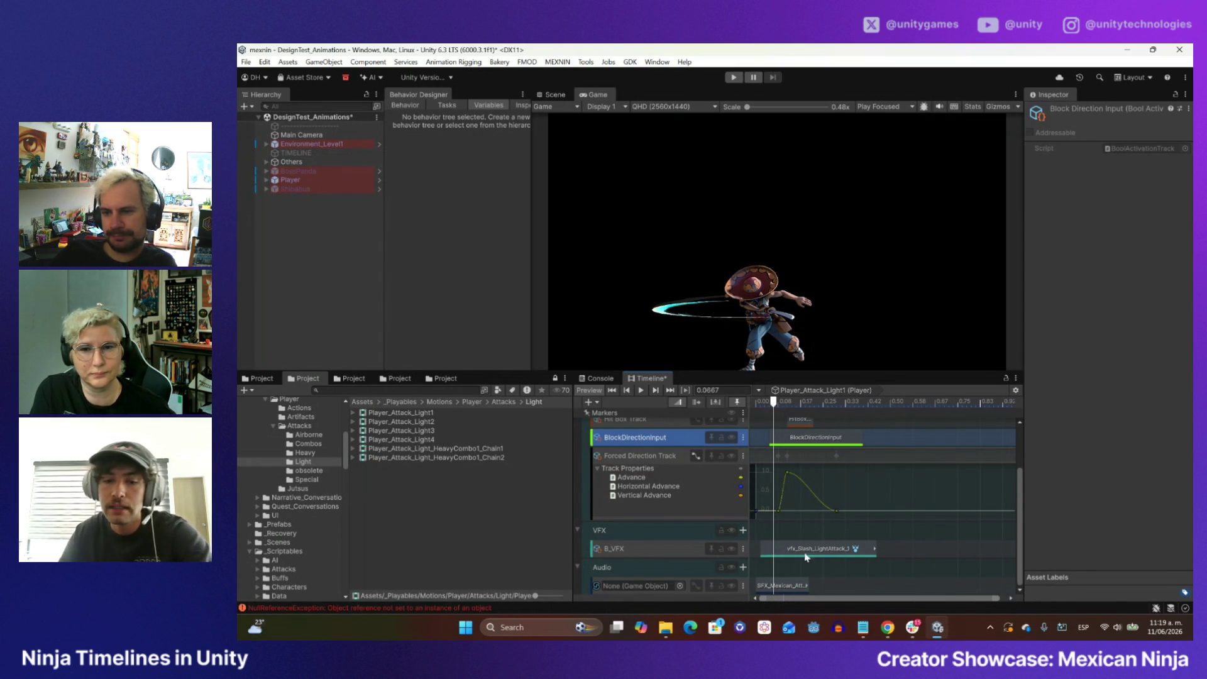
drag(799, 549, 813, 550)
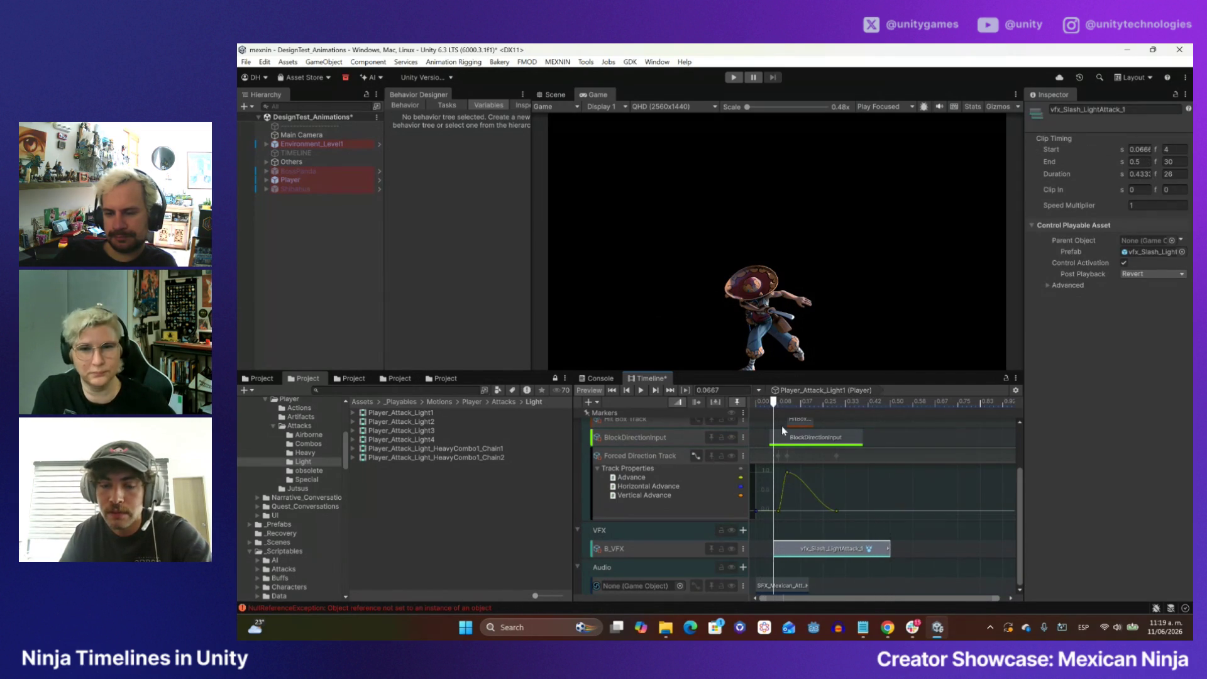
- Inspect the SFX_Mexican sound clip with a wider properties panel and play the attack from the start
click(778, 586)
click(778, 402)
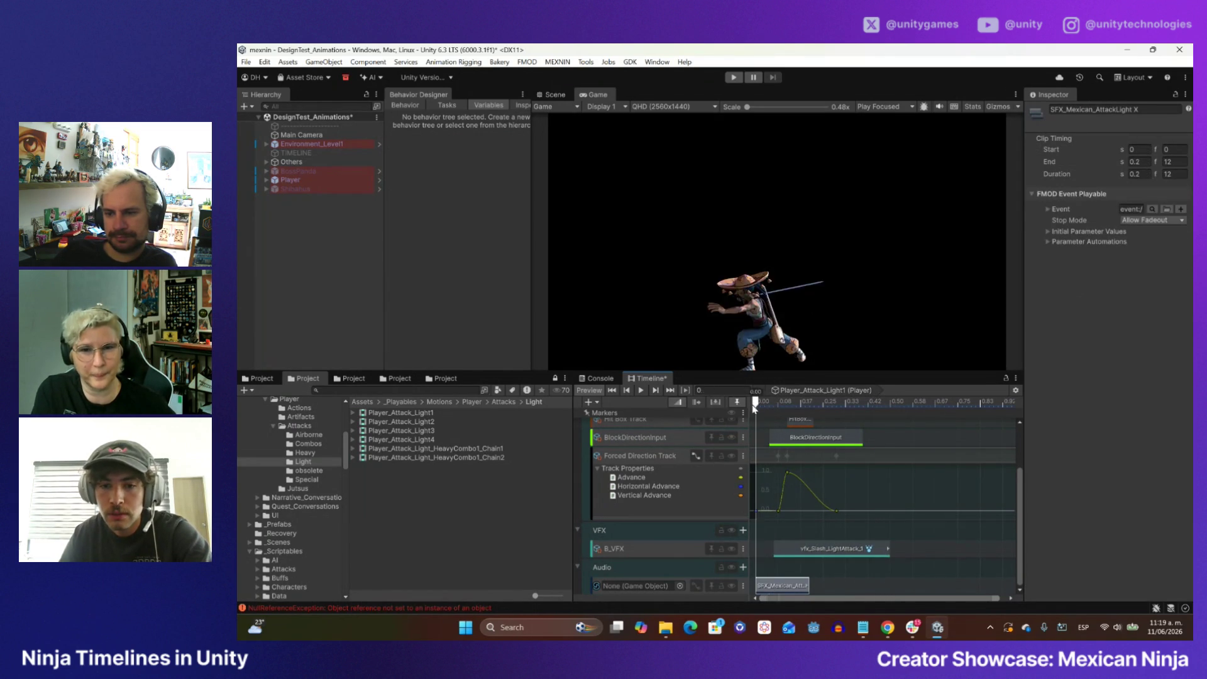
drag(778, 413, 755, 404)
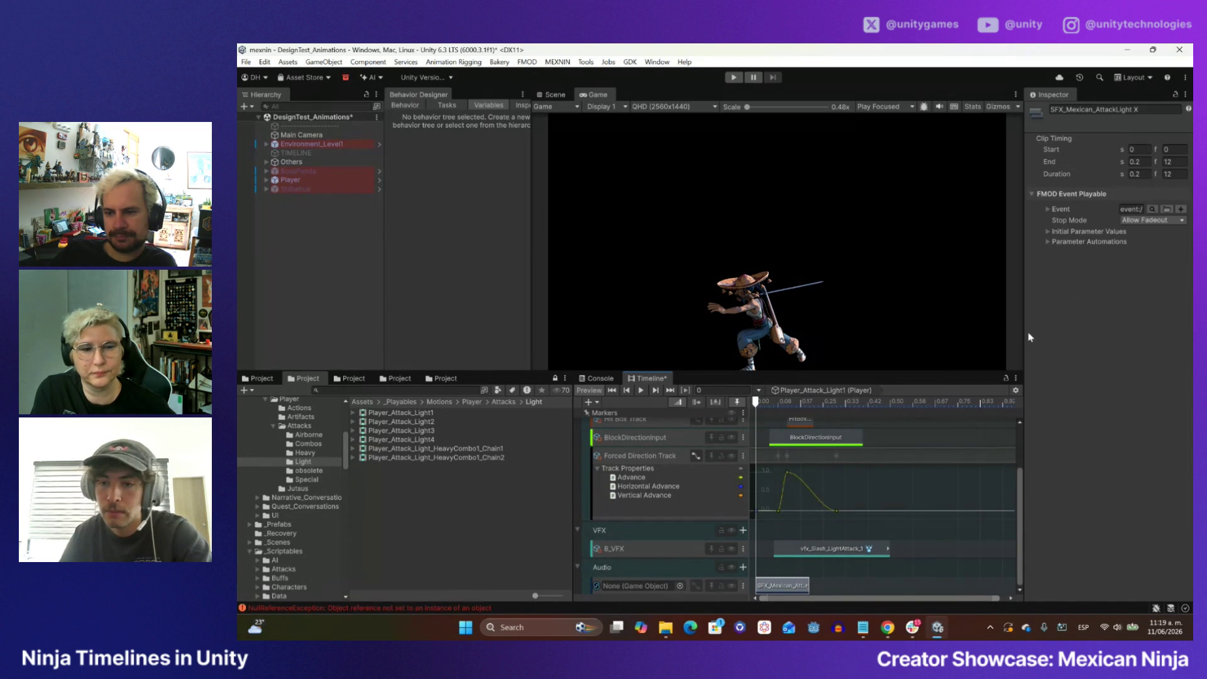
drag(1021, 331, 977, 338)
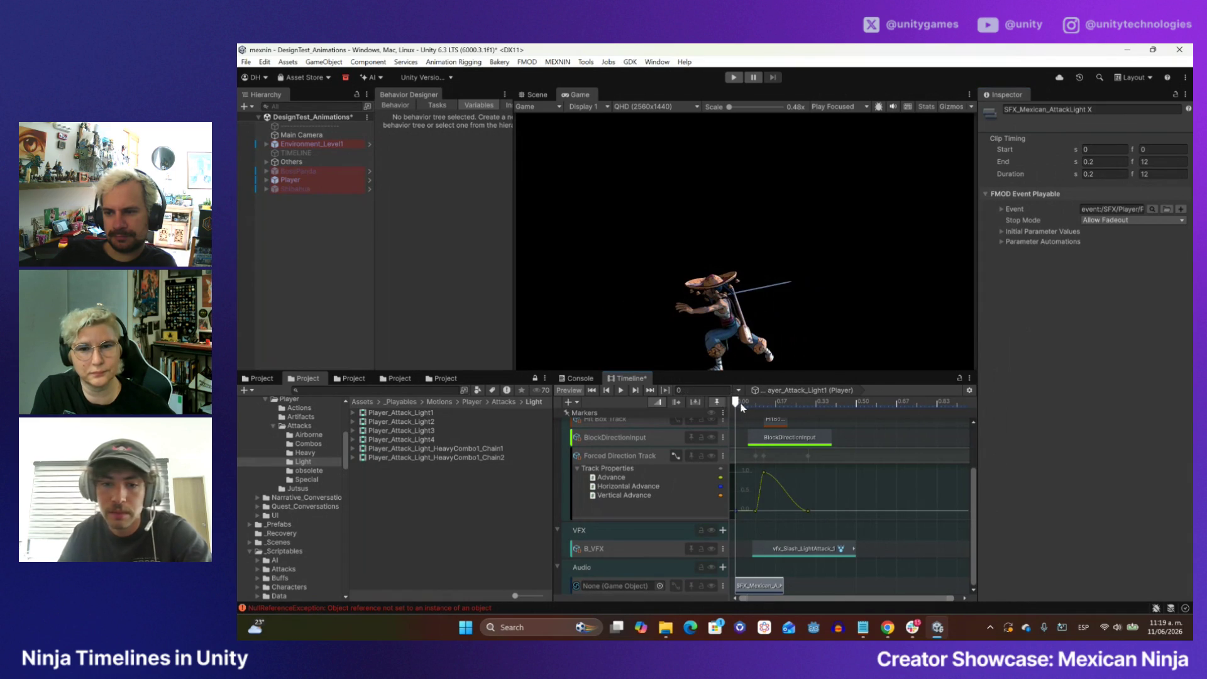
click(619, 390)
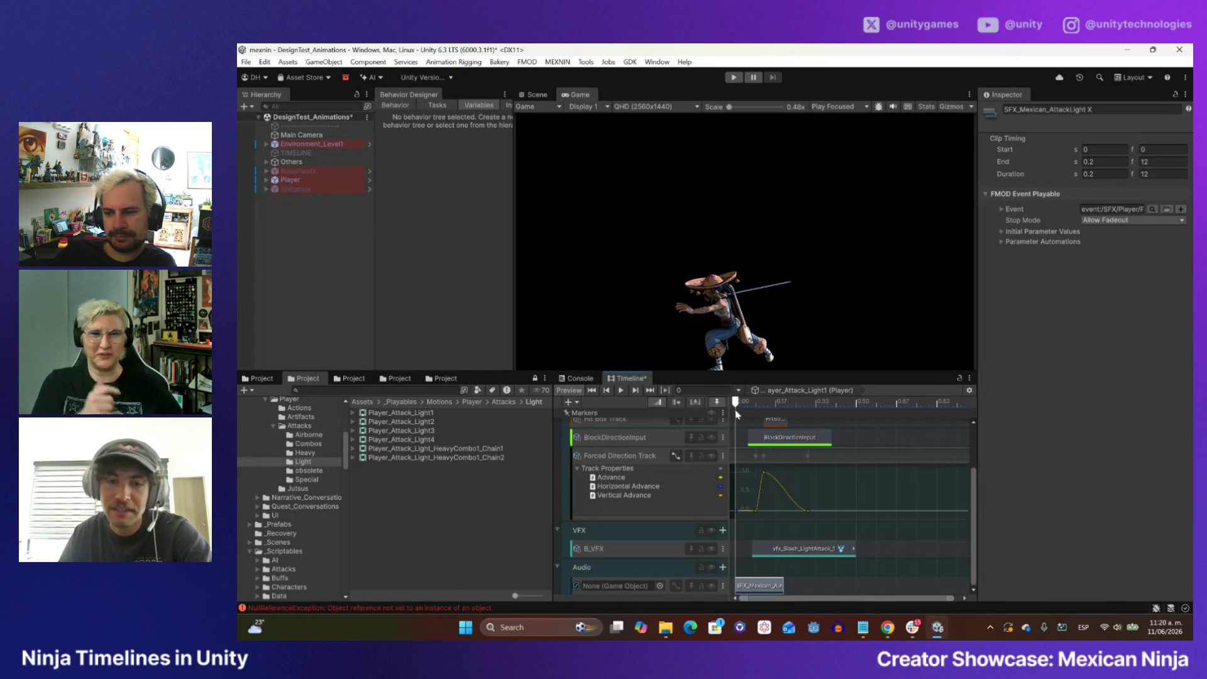
click(621, 390)
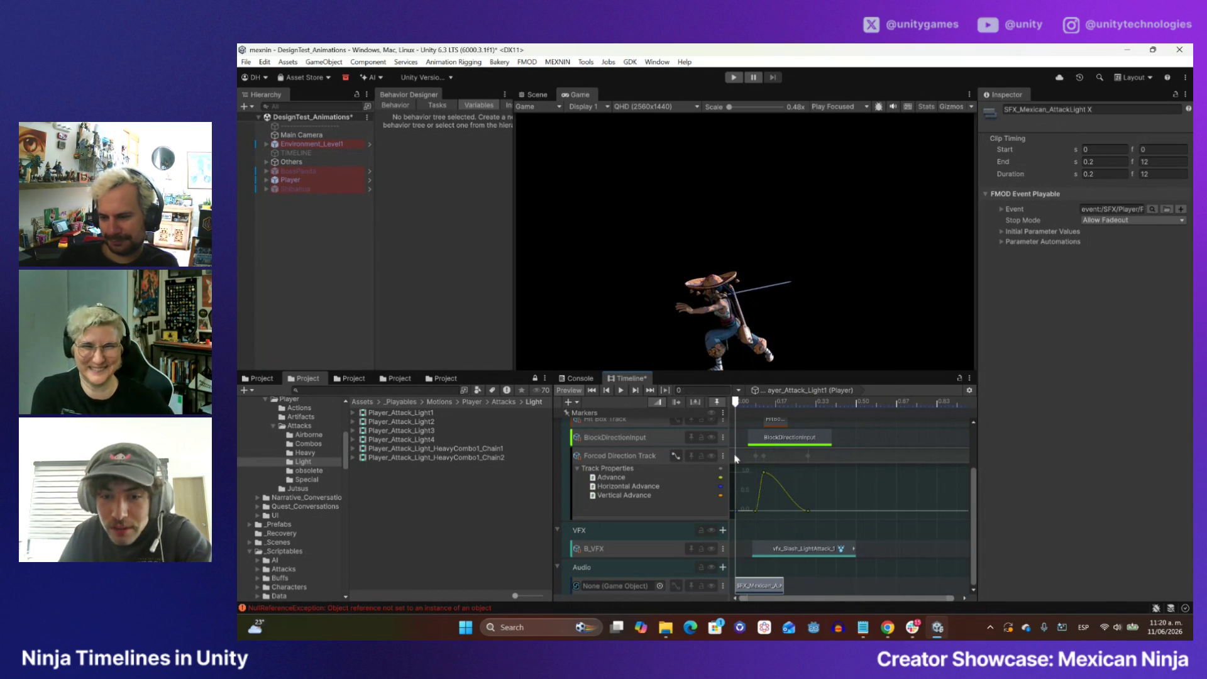
- Try the SFX_Mexican_AttackLight clip at 0.1667 s, play it, then move it back to 0
drag(738, 405, 775, 406)
drag(771, 583, 809, 584)
click(622, 394)
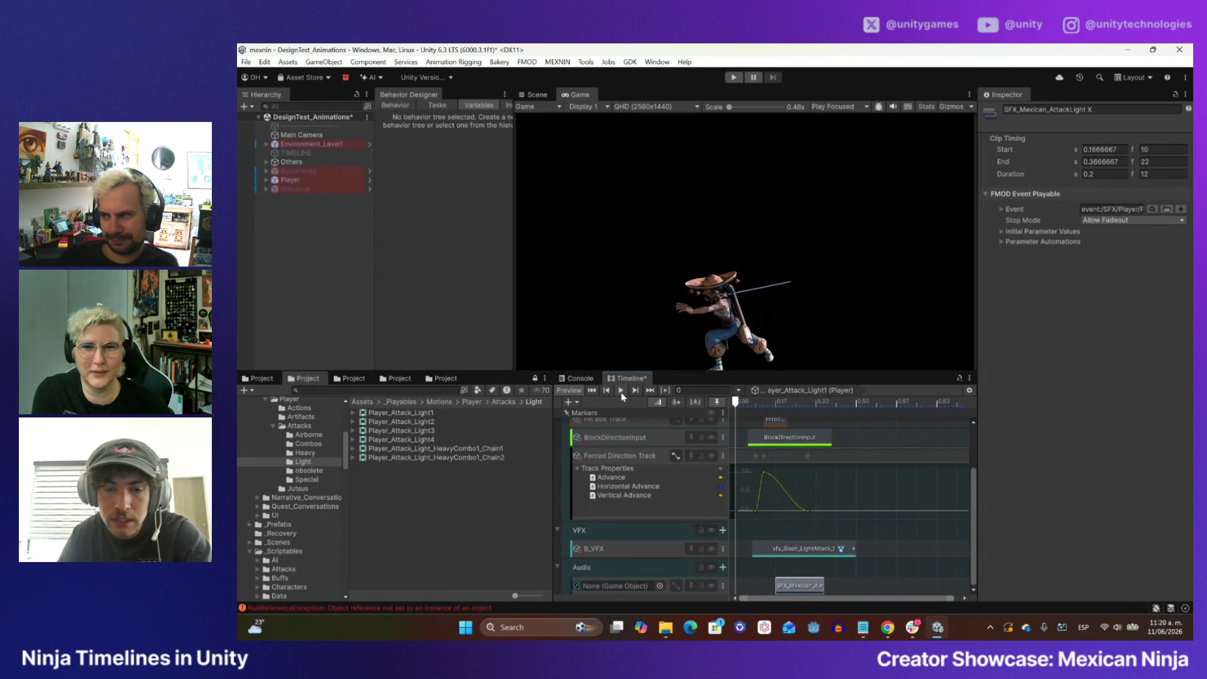
click(621, 392)
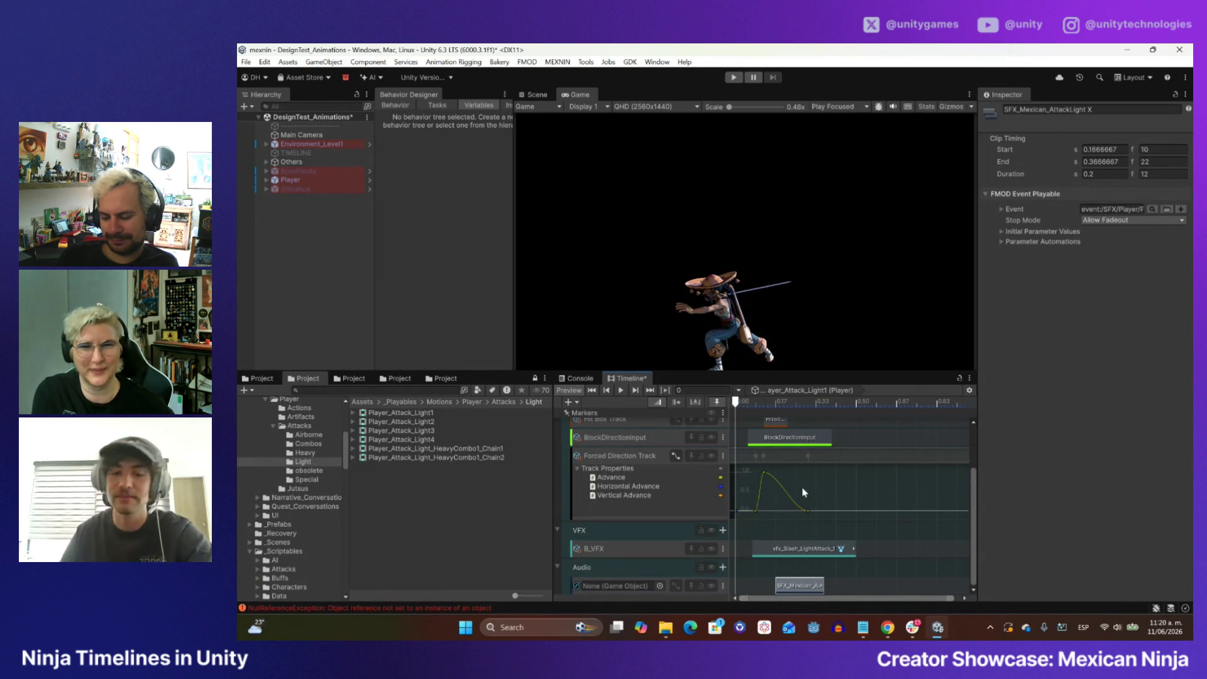
drag(793, 585, 754, 584)
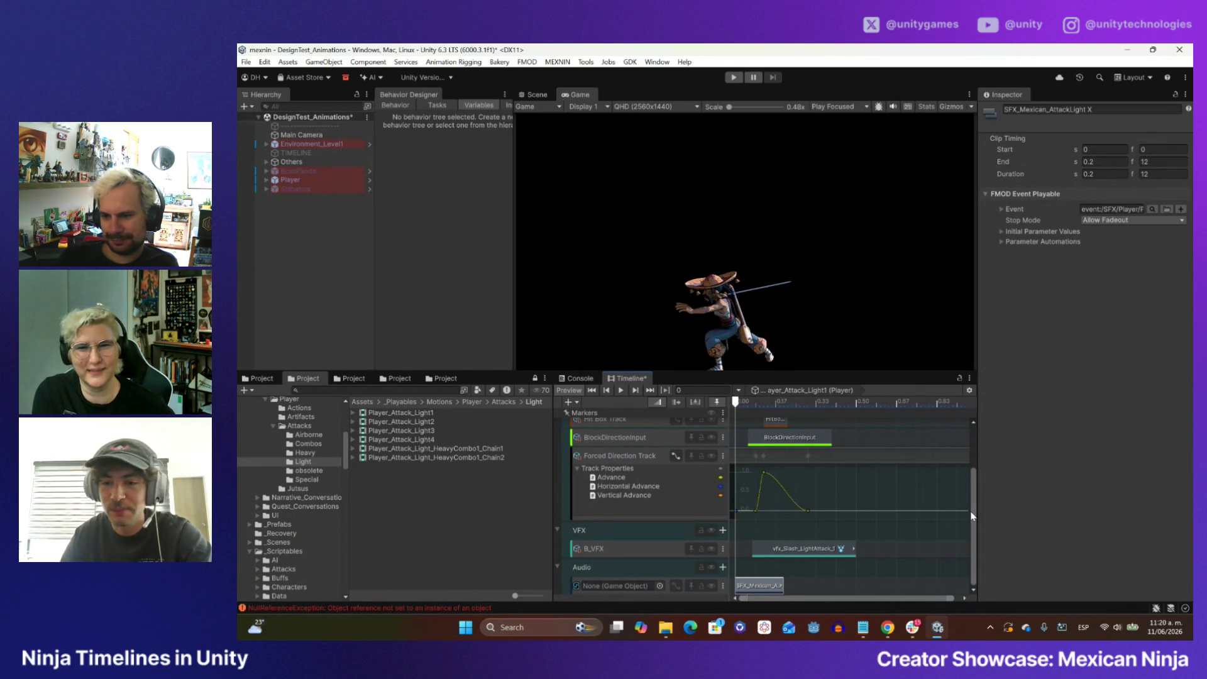
scroll(967, 513, up, 3)
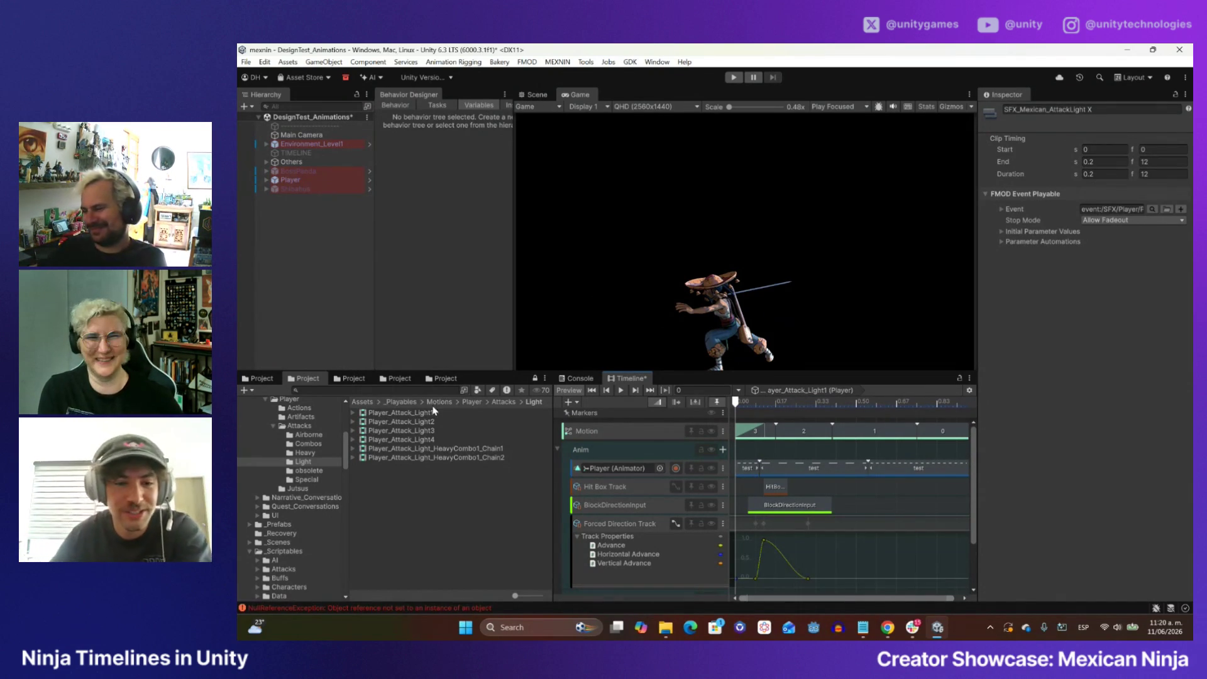
- Browse to the Heavy attacks folder and assign Player_Attack_HeavyFinisher to the Player's Playable Director
click(445, 378)
click(400, 378)
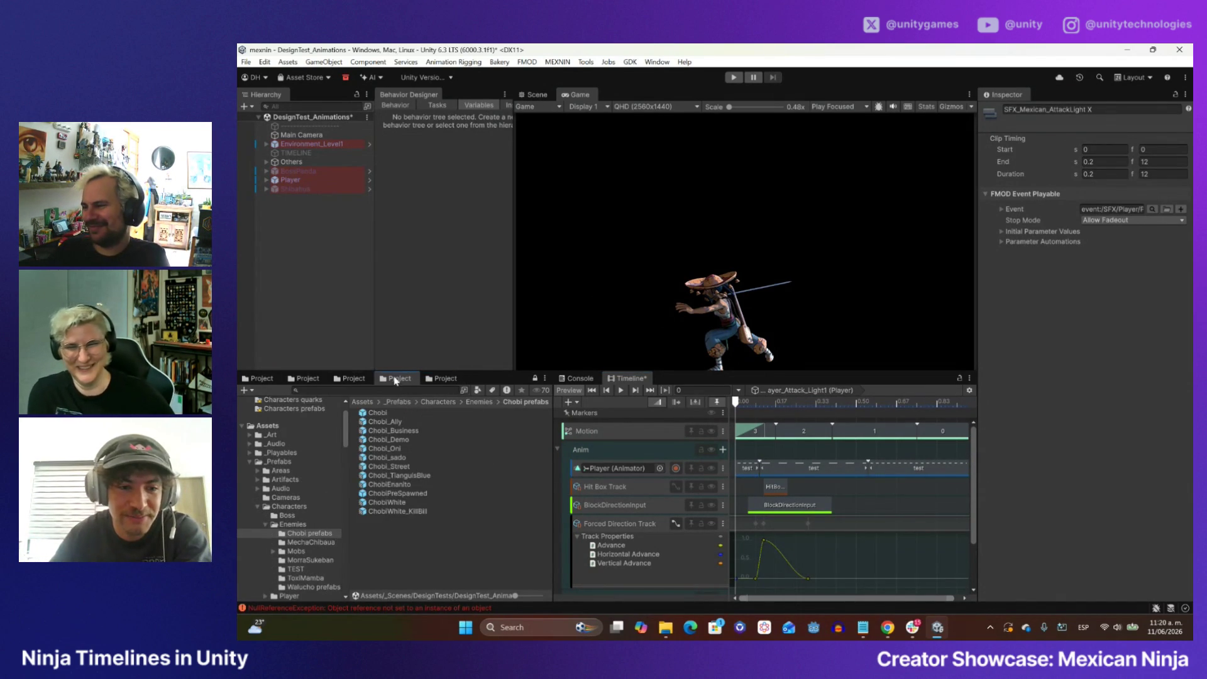
click(308, 378)
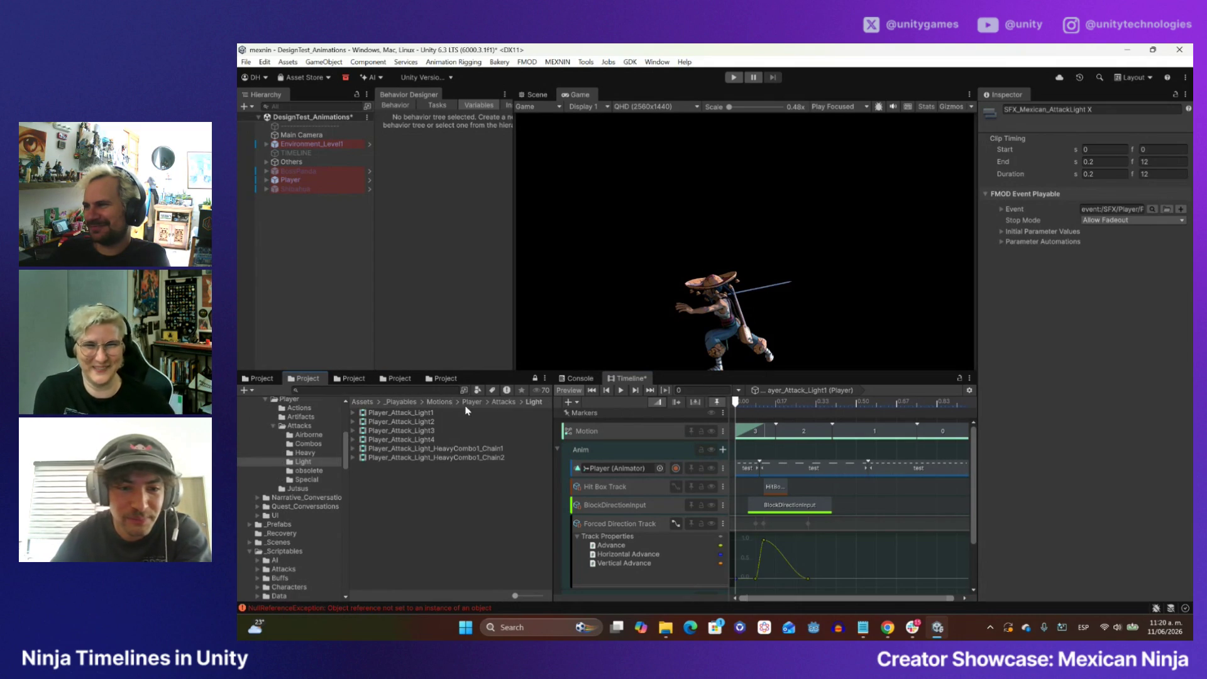
key(Up)
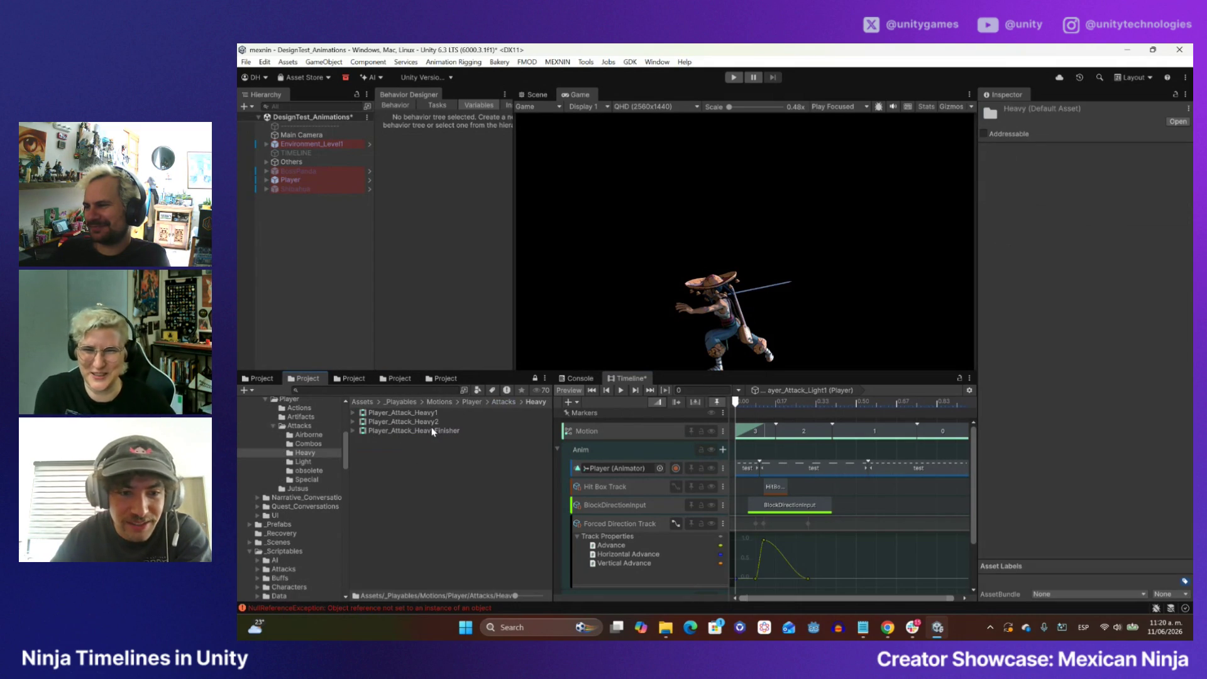
click(313, 180)
drag(439, 429, 1044, 450)
mouse_move(953, 455)
mouse_down()
mouse_move(1032, 430)
mouse_move(1049, 410)
mouse_move(318, 182)
mouse_move(418, 430)
mouse_move(1095, 481)
mouse_move(1110, 469)
mouse_up()
scroll(1032, 430, down, 3)
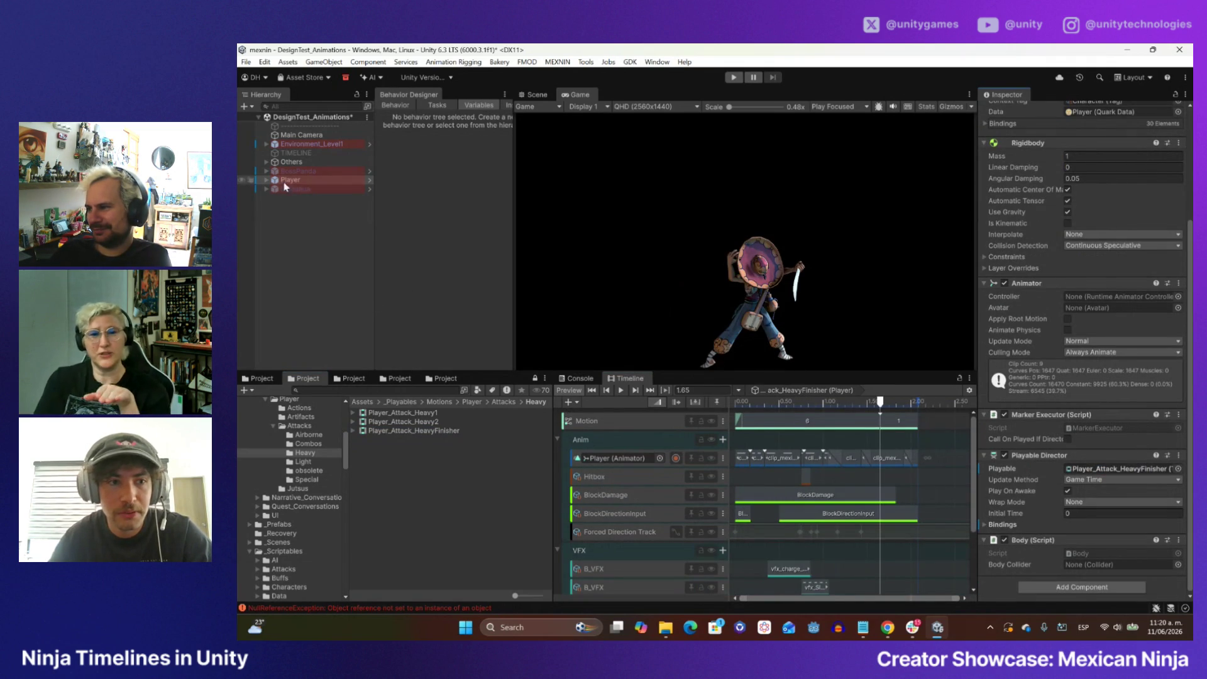
double_click(607, 459)
key(Return)
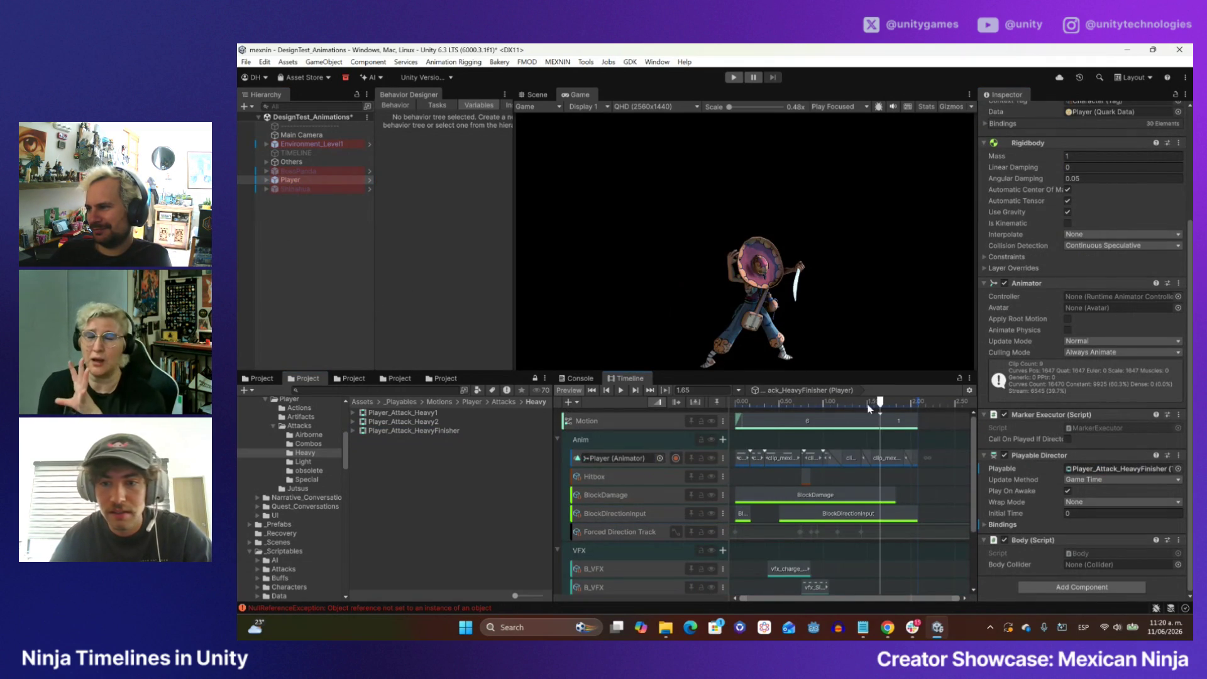
mouse_move(882, 409)
mouse_down()
mouse_move(732, 408)
mouse_move(914, 412)
mouse_up()
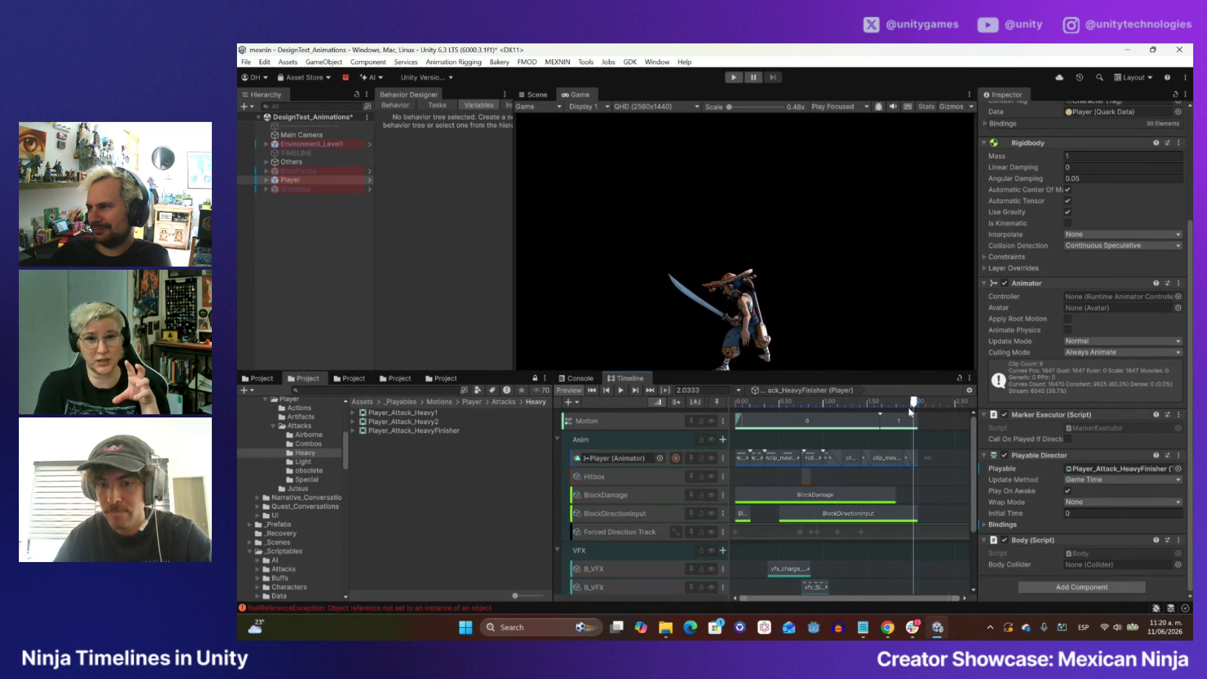
mouse_move(915, 474)
mouse_down()
mouse_move(804, 462)
mouse_move(869, 465)
mouse_up()
scroll(802, 458, down, 3)
scroll(859, 513, down, 2)
scroll(864, 586, up, 3)
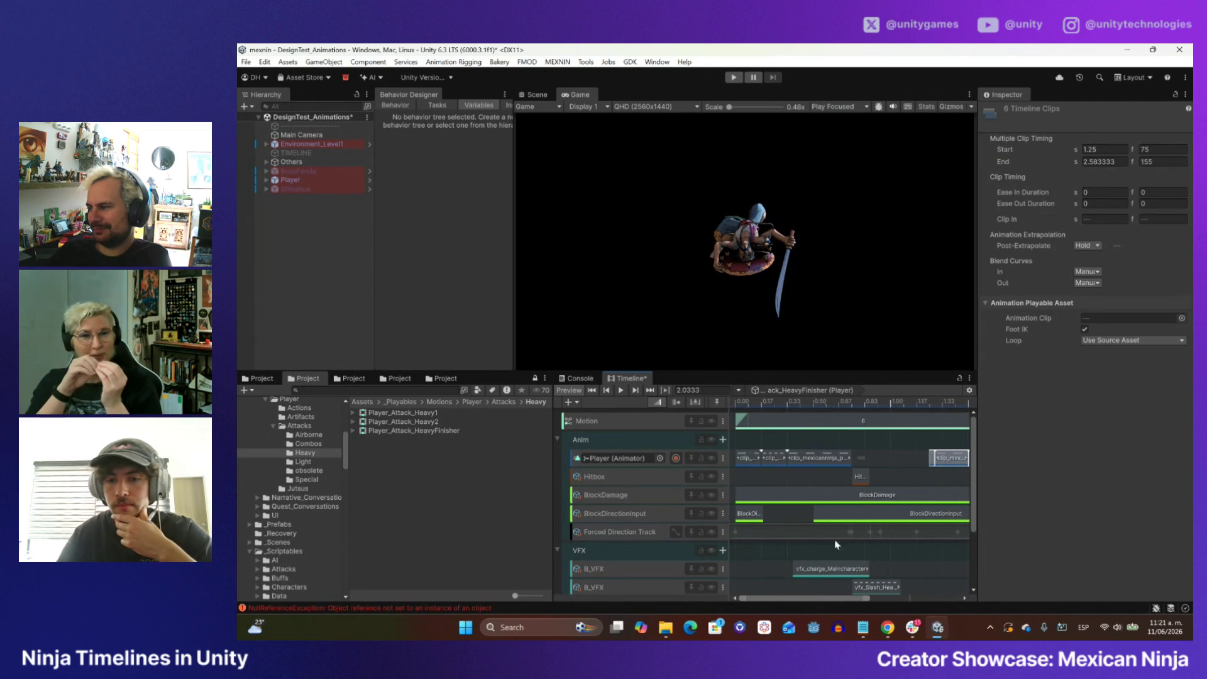
scroll(843, 524, down, 2)
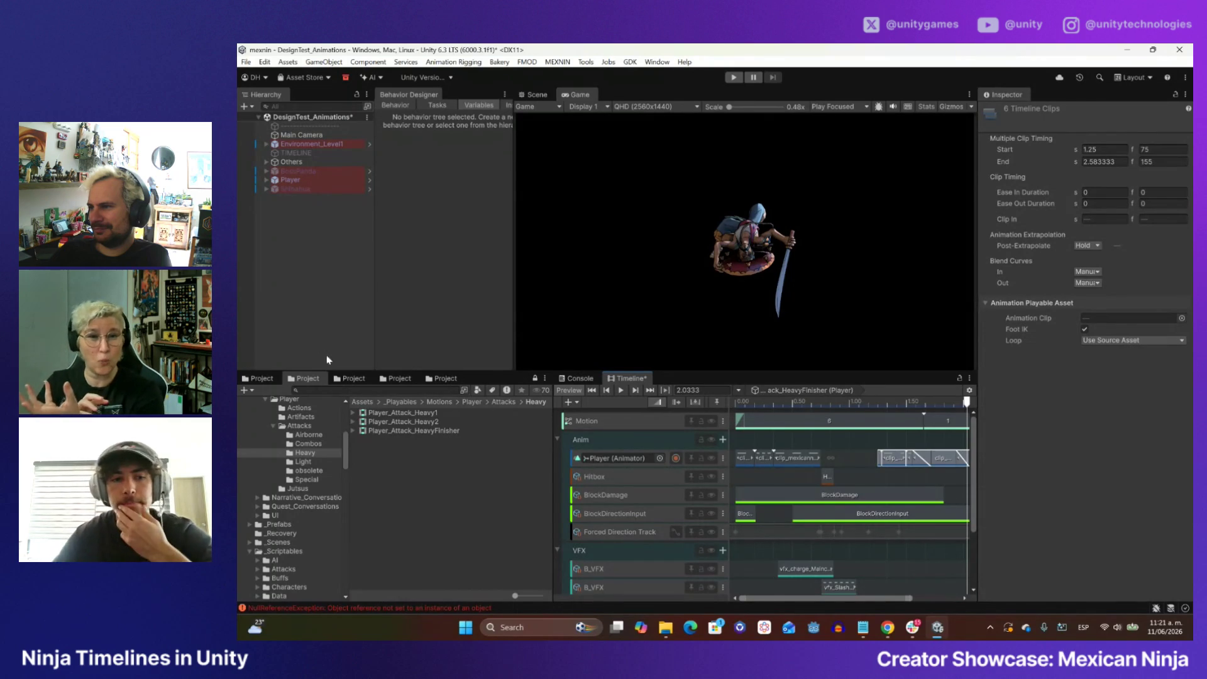
click(513, 407)
click(387, 439)
click(315, 179)
scroll(1038, 363, down, 4)
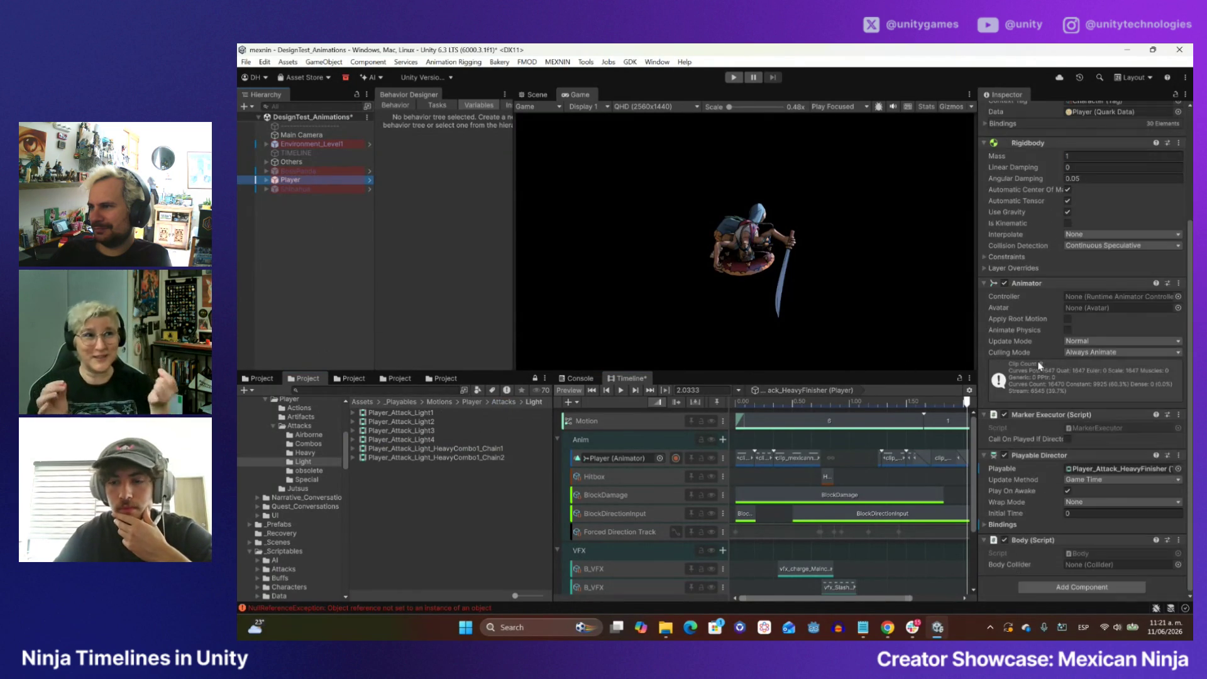
drag(402, 412, 1125, 469)
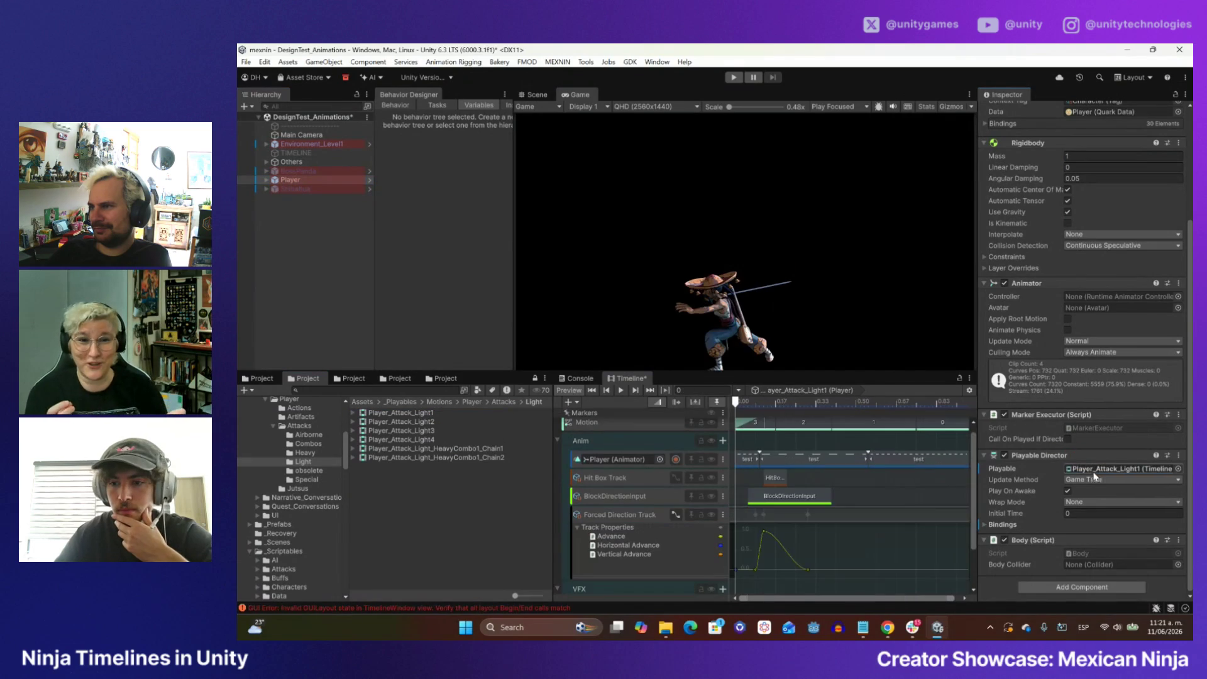
mouse_move(737, 403)
mouse_down()
mouse_move(905, 406)
mouse_move(736, 417)
mouse_up()
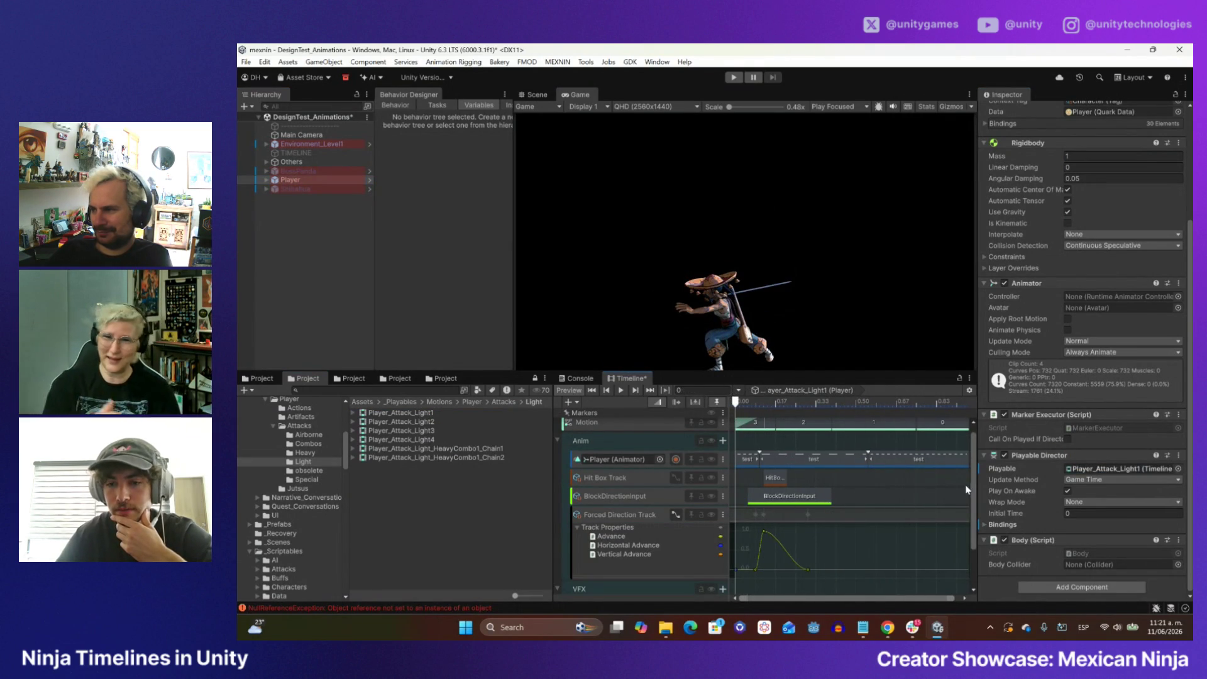
scroll(973, 485, up, 1)
click(930, 403)
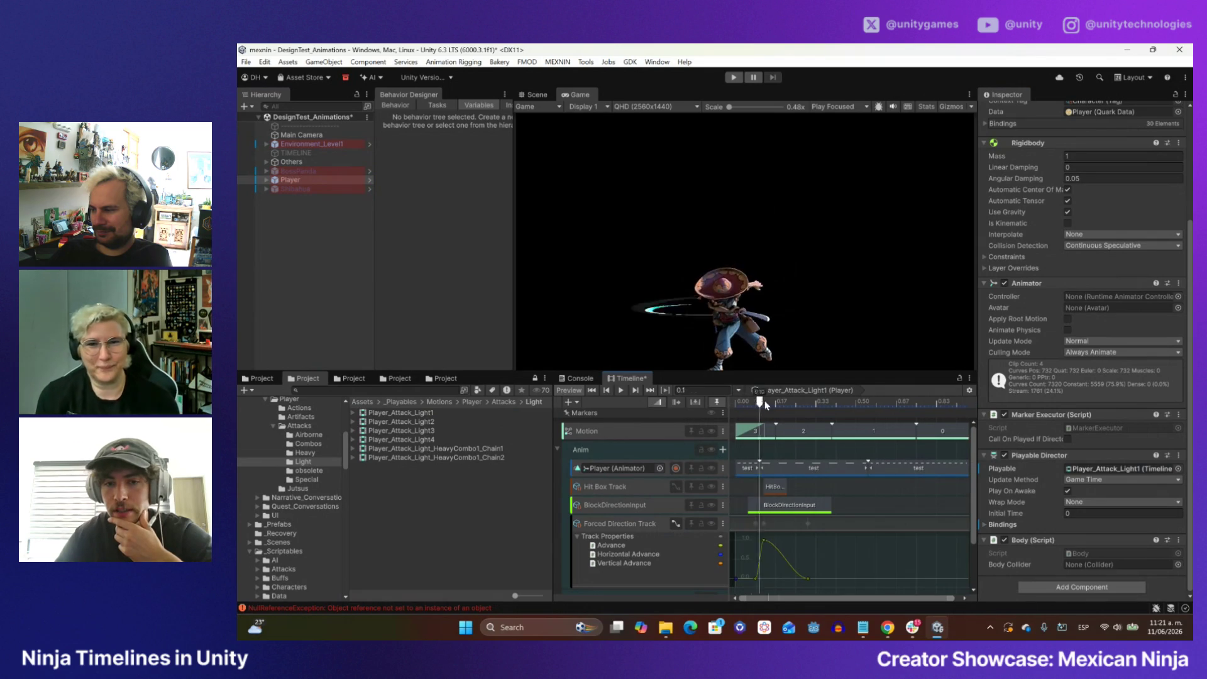
drag(931, 404, 734, 404)
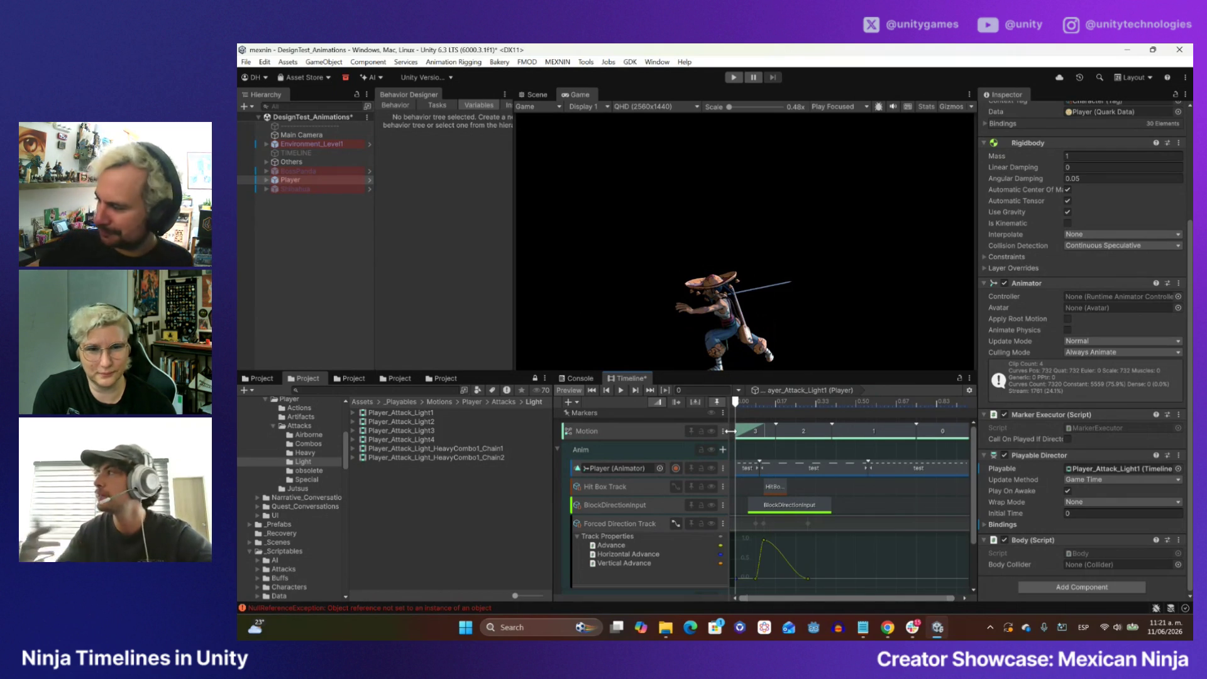
scroll(744, 485, up, 2)
scroll(744, 480, up, 1)
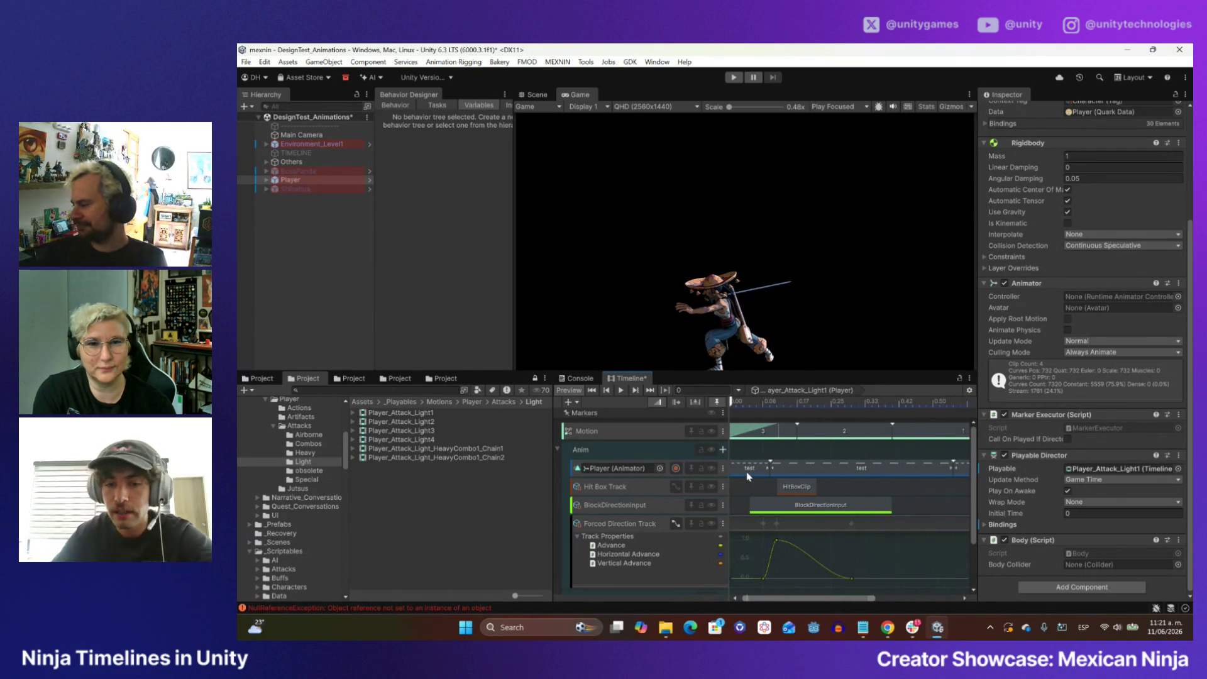
- Select the first Player animation clip and shift the two later clips right
click(746, 470)
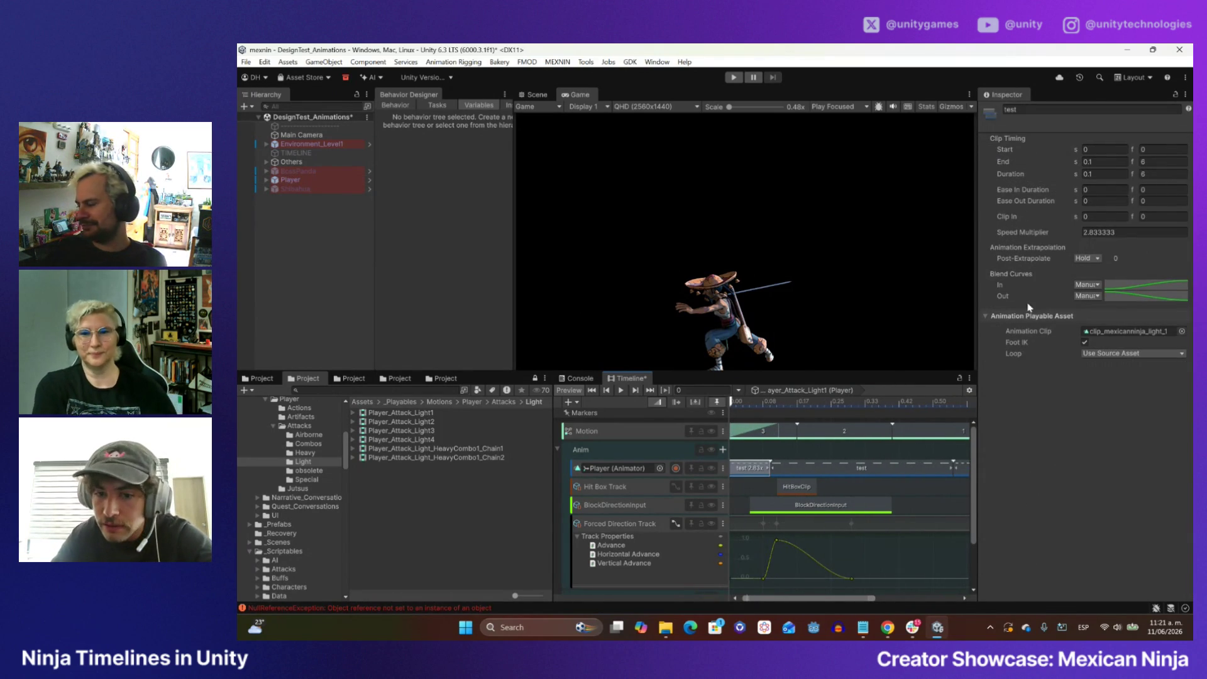
scroll(751, 442, down, 1)
scroll(789, 468, down, 2)
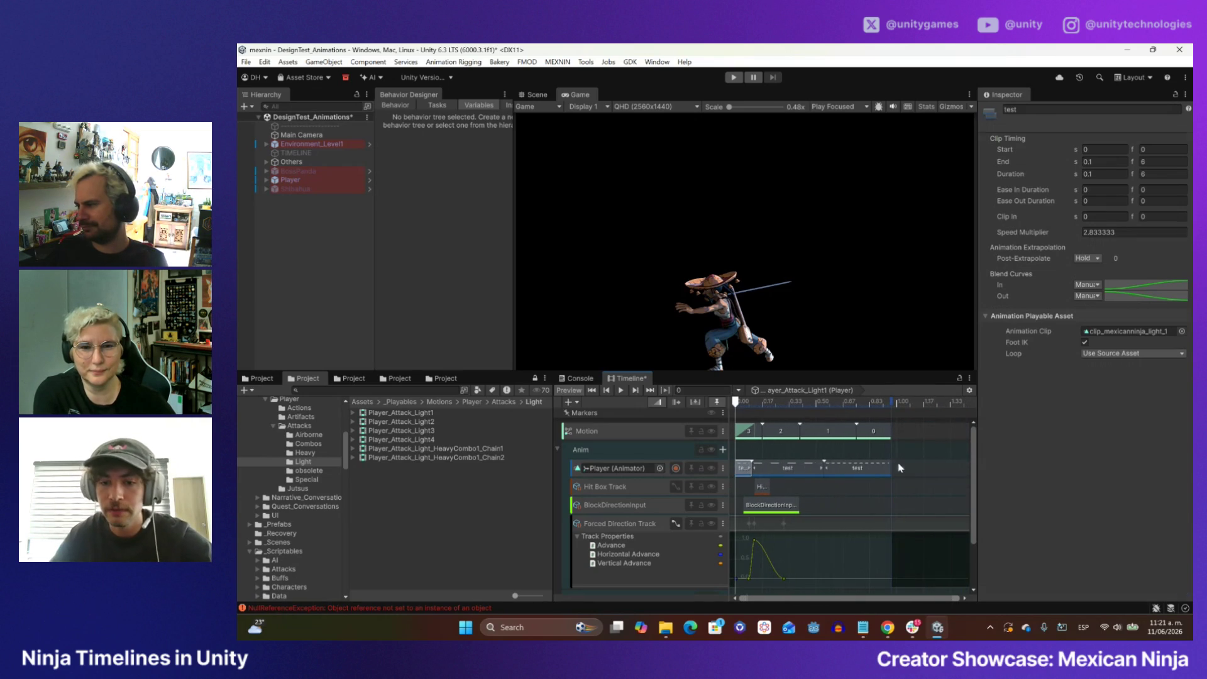
click(790, 469)
mouse_move(906, 470)
mouse_down()
mouse_move(793, 473)
mouse_move(843, 471)
mouse_up()
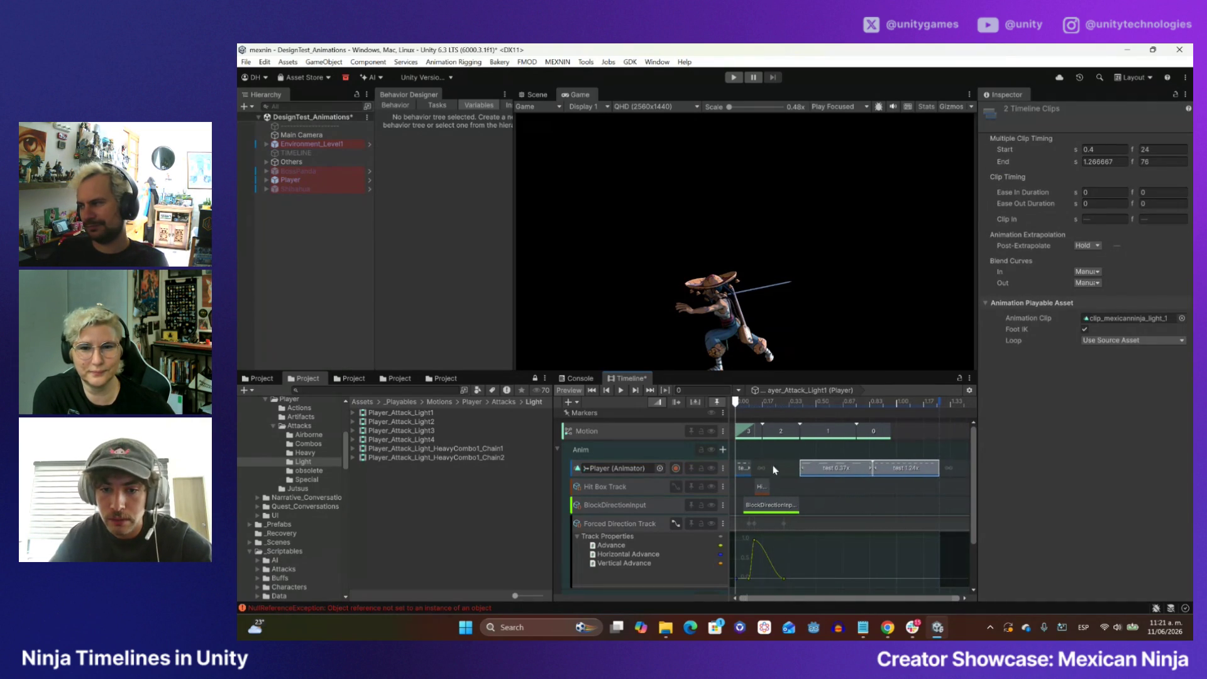
- Set the first clip's Speed Multiplier to 1, butt the two later clips against it, and preview
click(740, 467)
double_click(1110, 233)
text(1)
key(Return)
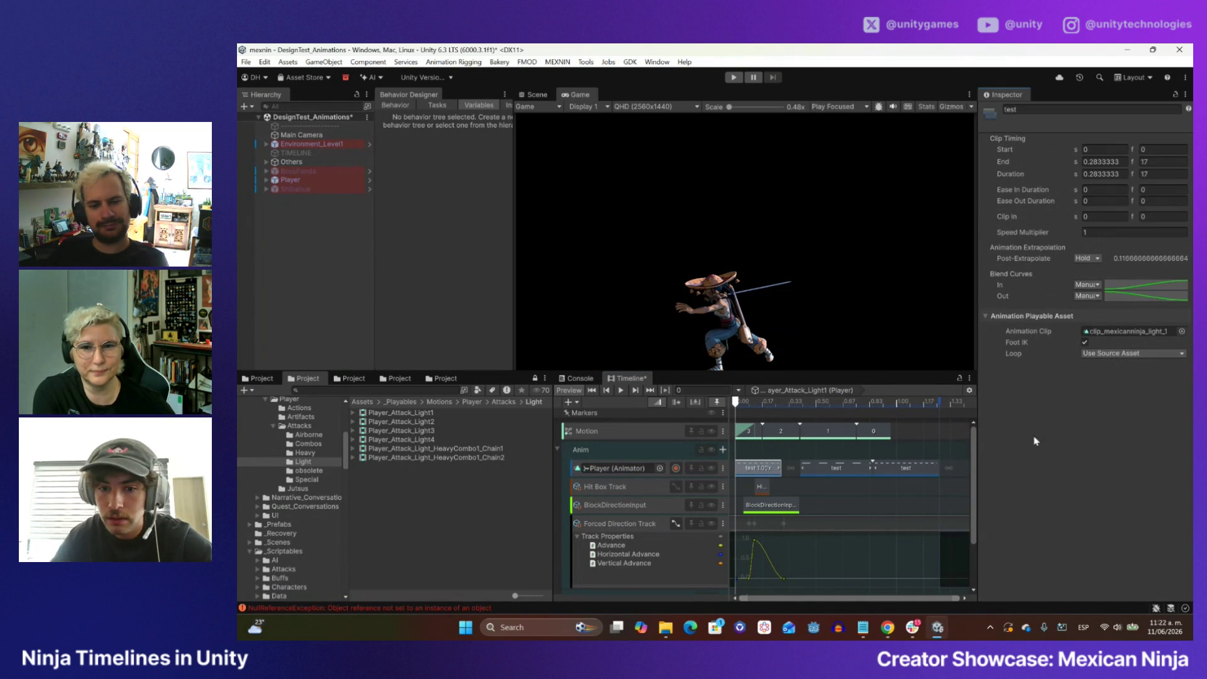
mouse_move(955, 461)
mouse_down()
mouse_move(786, 478)
mouse_move(815, 470)
mouse_up()
click(622, 391)
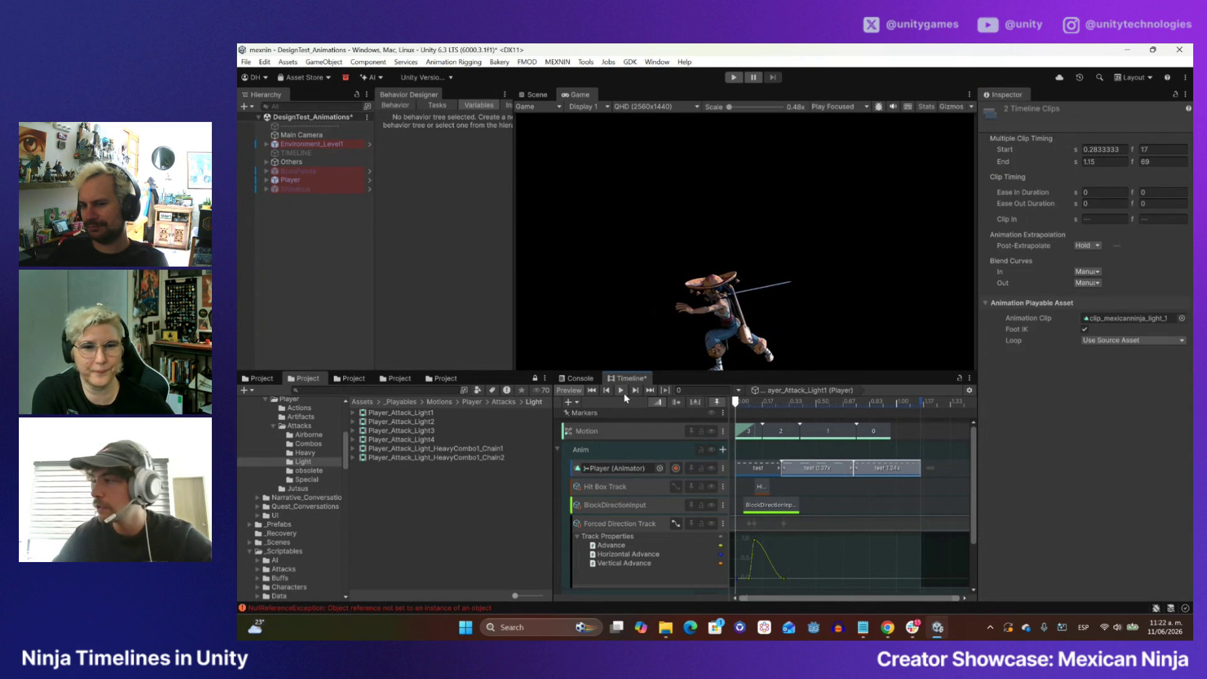
scroll(772, 468, up, 3)
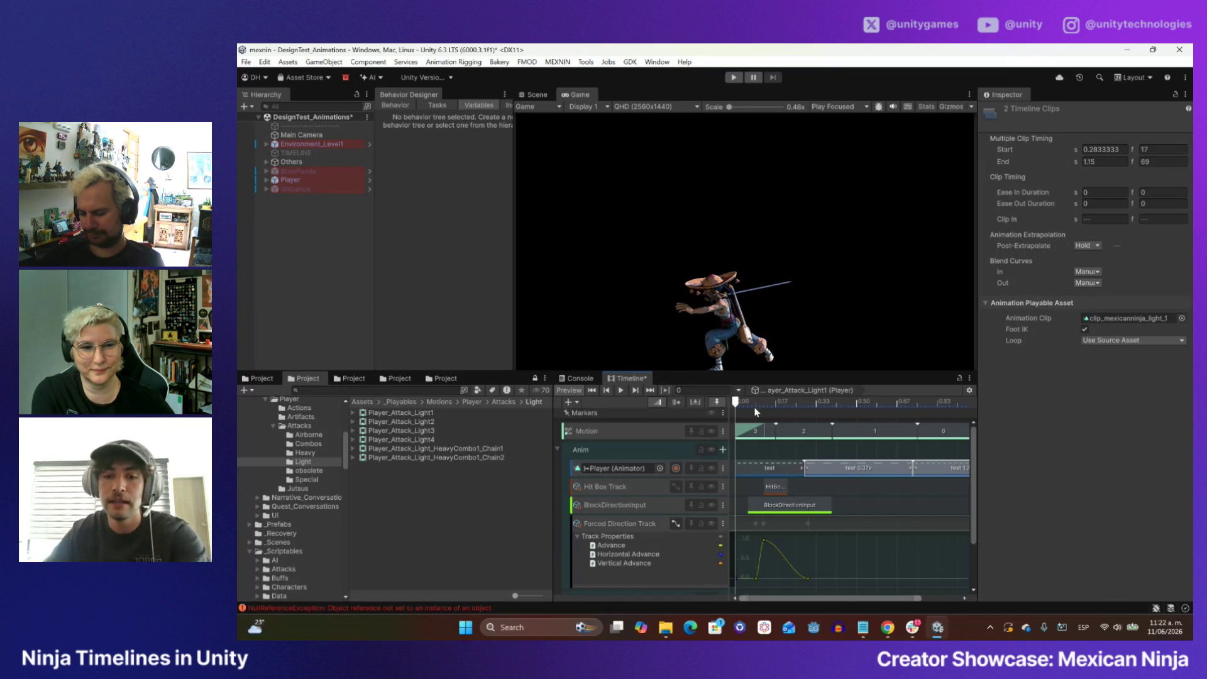
- Switch the Timeline ruler to display frames instead of seconds
scroll(767, 446, up, 1)
click(797, 468)
scroll(804, 470, up, 1)
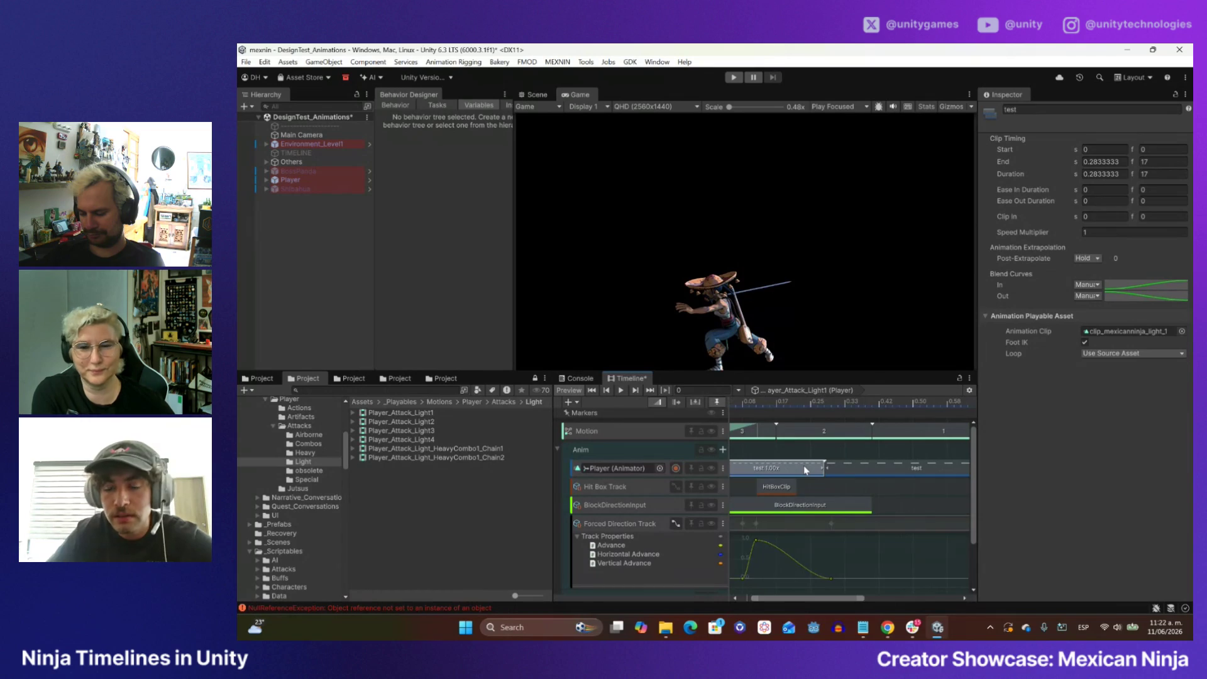
click(969, 390)
click(1002, 423)
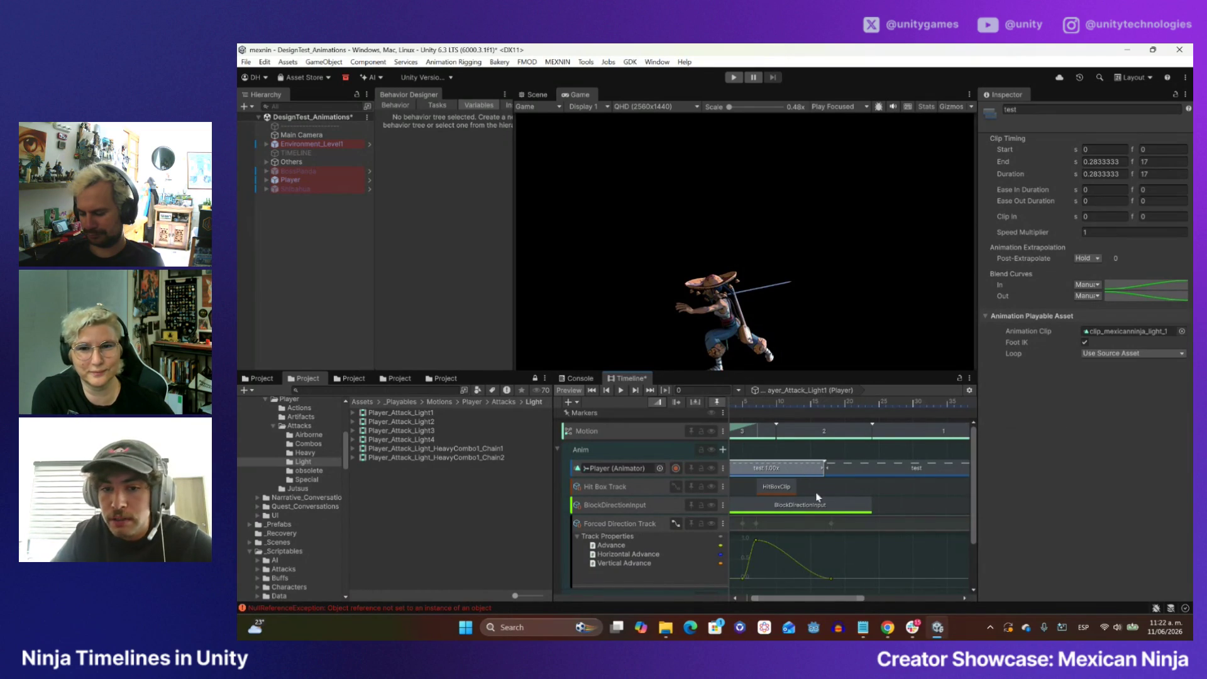
- Trim the first Player_Attack_Light1 clip to end at frame 7, then scrub the opening pose
drag(840, 596, 827, 596)
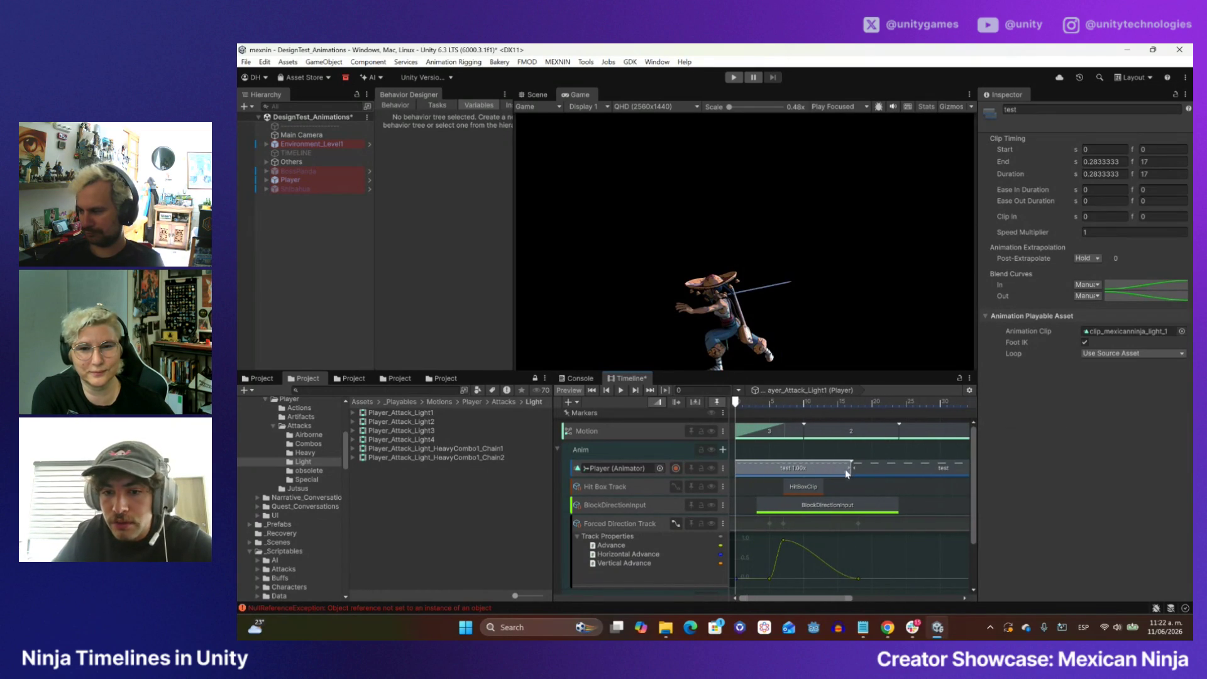
drag(848, 468, 768, 465)
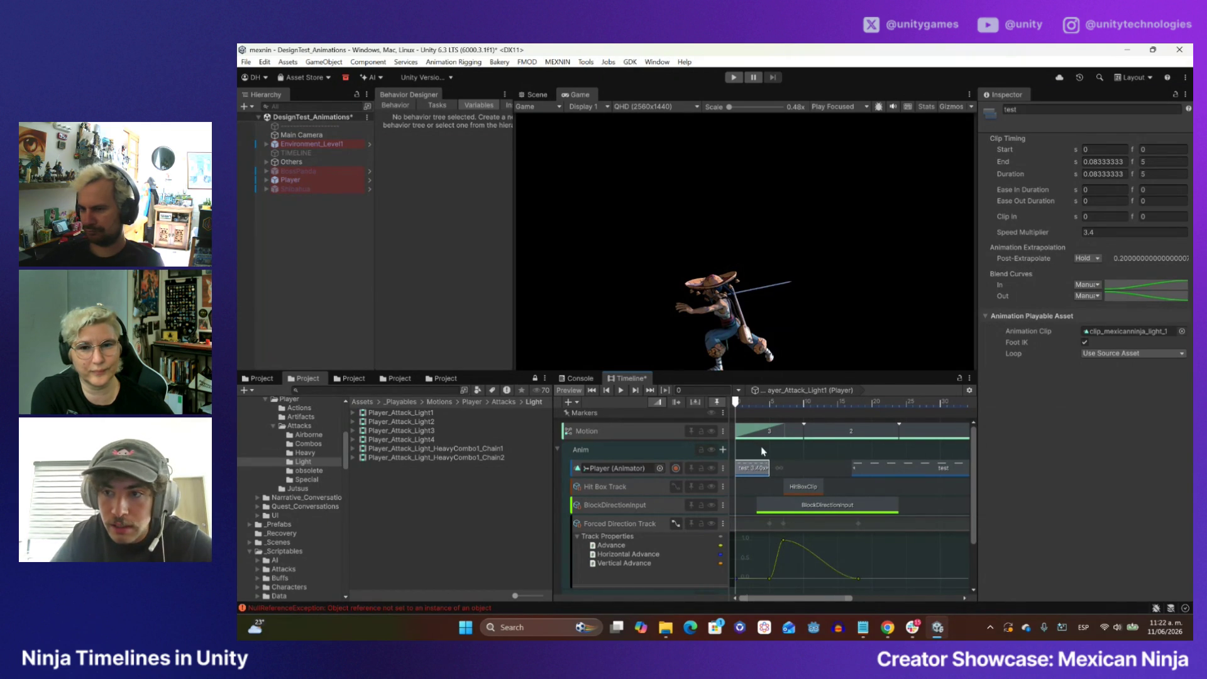
drag(768, 465, 778, 464)
scroll(781, 485, up, 3)
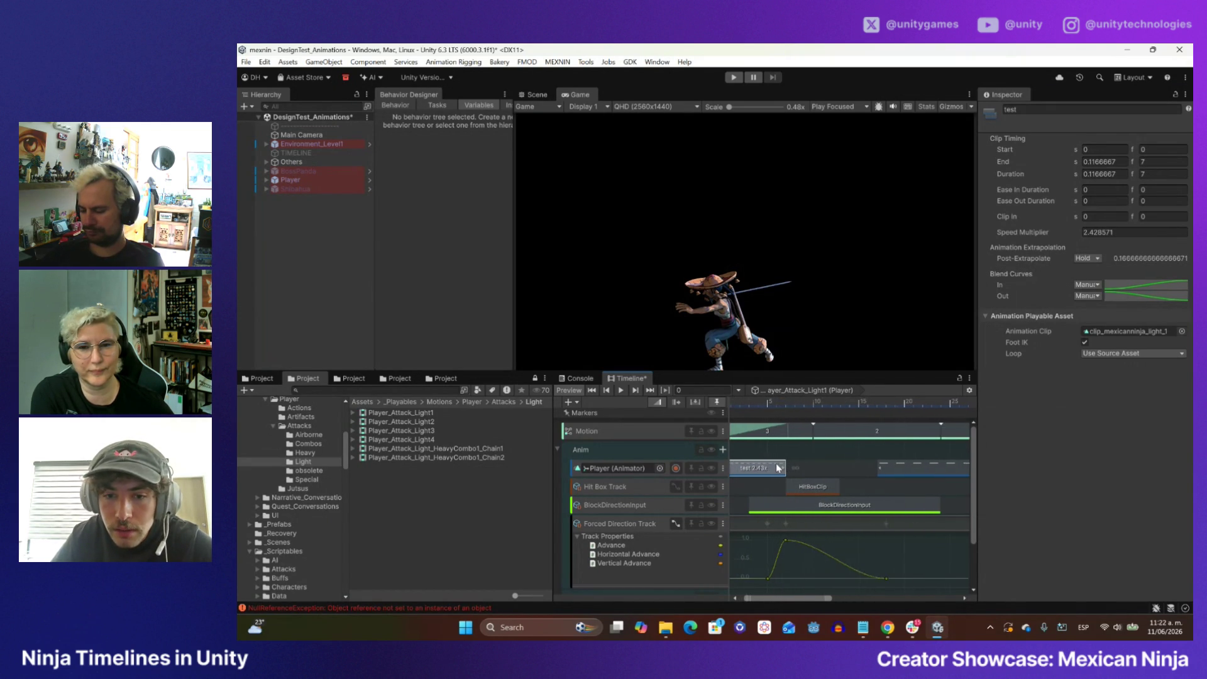
drag(795, 597, 777, 601)
mouse_move(740, 417)
mouse_down()
mouse_move(772, 414)
mouse_move(697, 413)
mouse_up()
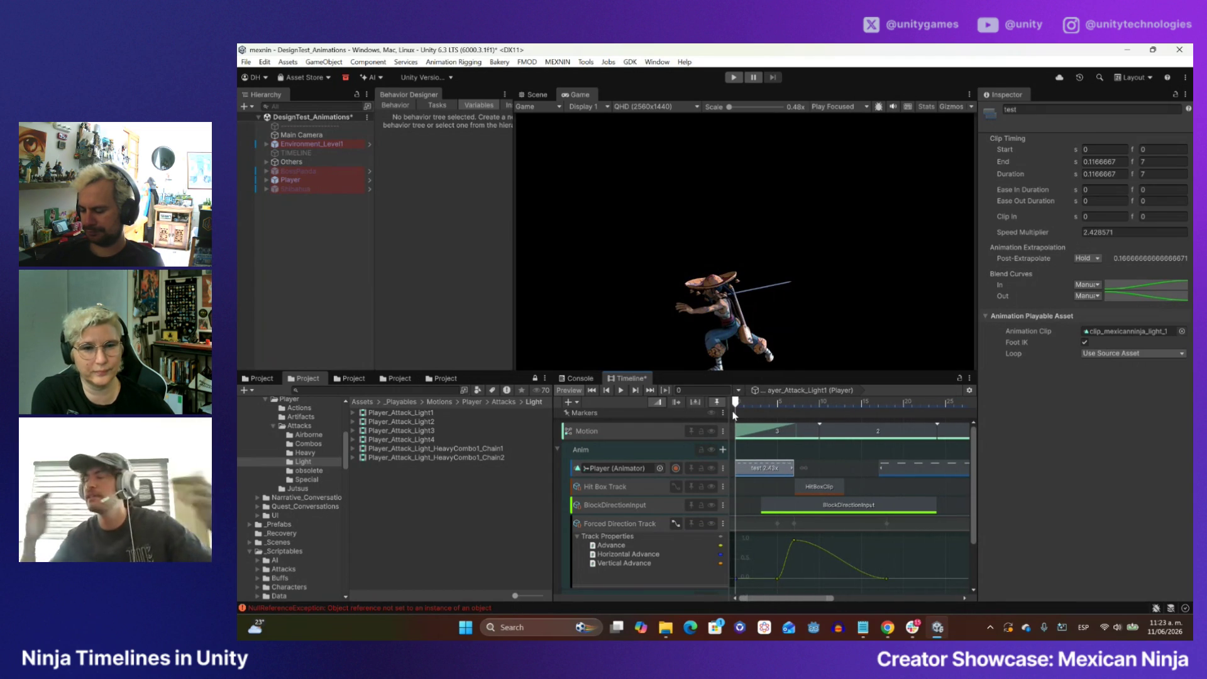
- Move the two later Player_Attack_Light1 clips to start at frame 7 and play the result
scroll(854, 487, down, 3)
click(793, 474)
click(931, 475)
shift+click(903, 473)
drag(903, 473, 774, 422)
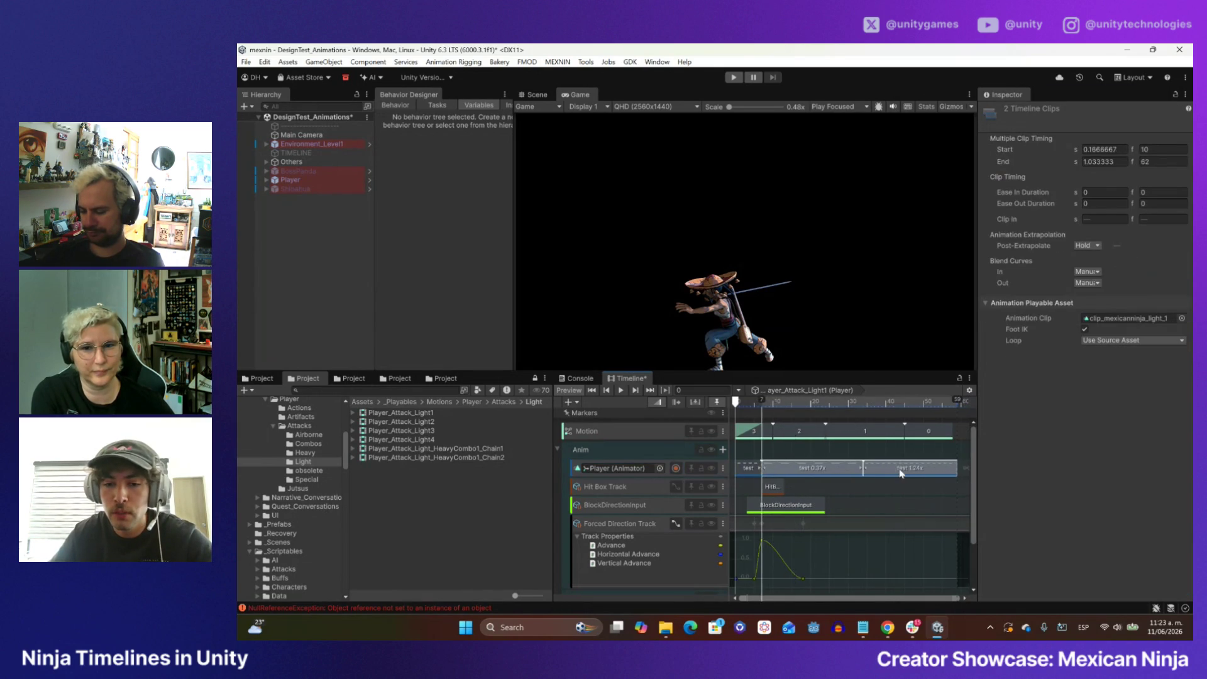
click(620, 391)
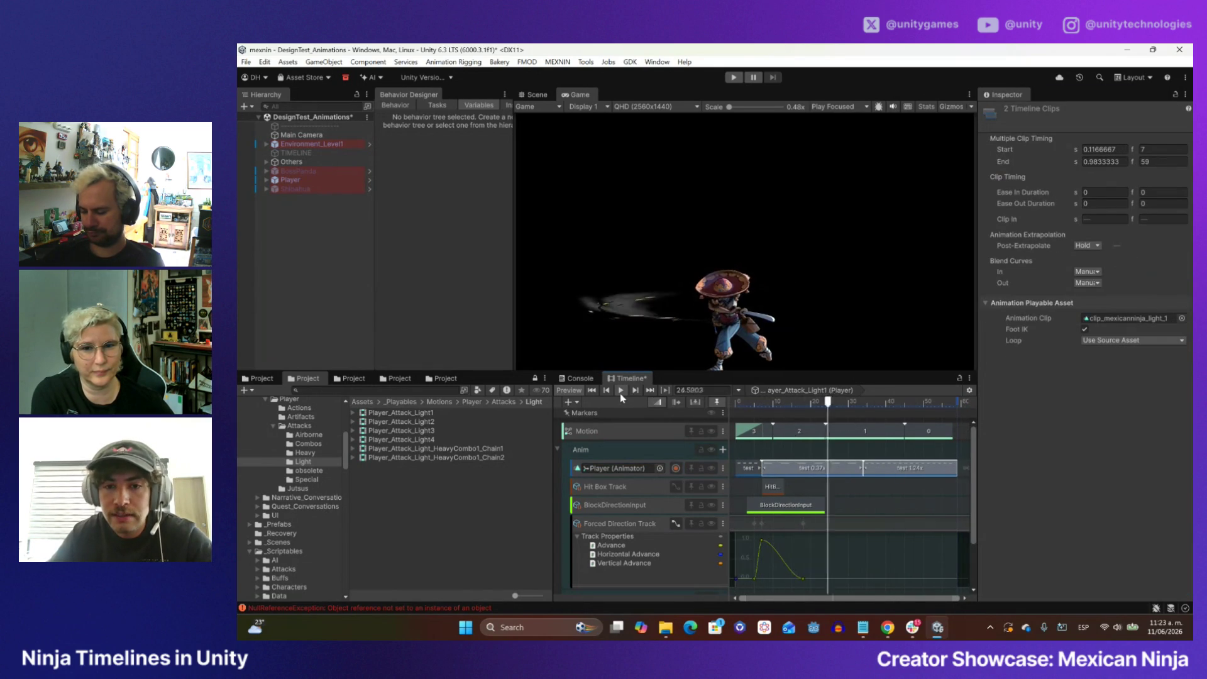
mouse_move(888, 406)
mouse_down()
mouse_move(737, 406)
mouse_move(945, 404)
mouse_up()
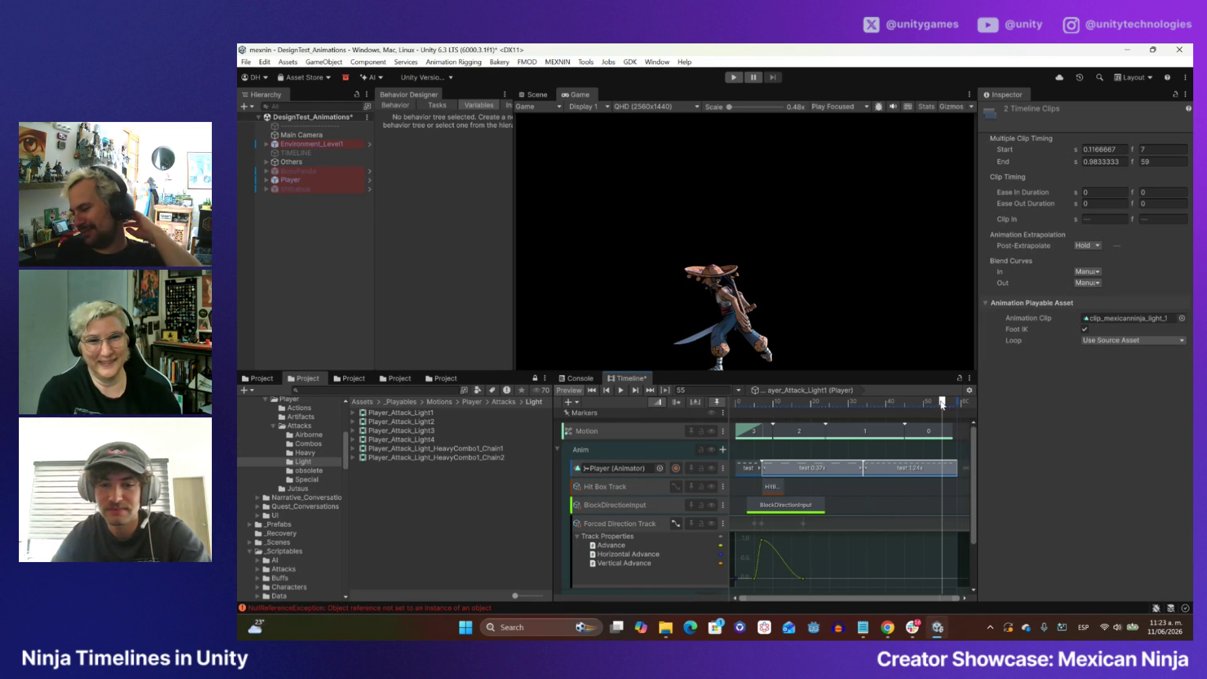
mouse_move(941, 403)
mouse_down()
mouse_move(959, 403)
mouse_move(736, 403)
mouse_up()
scroll(670, 459, down, 2)
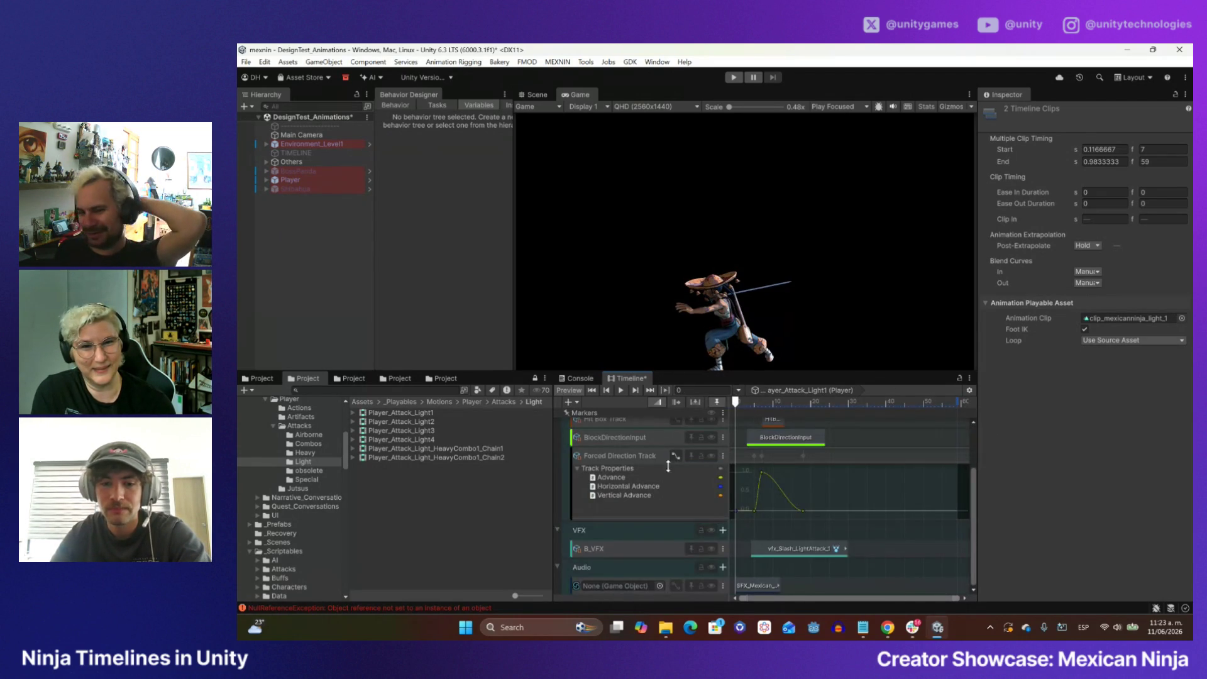
scroll(669, 552, up, 2)
mouse_move(735, 402)
mouse_down()
mouse_move(813, 410)
mouse_move(715, 412)
mouse_up()
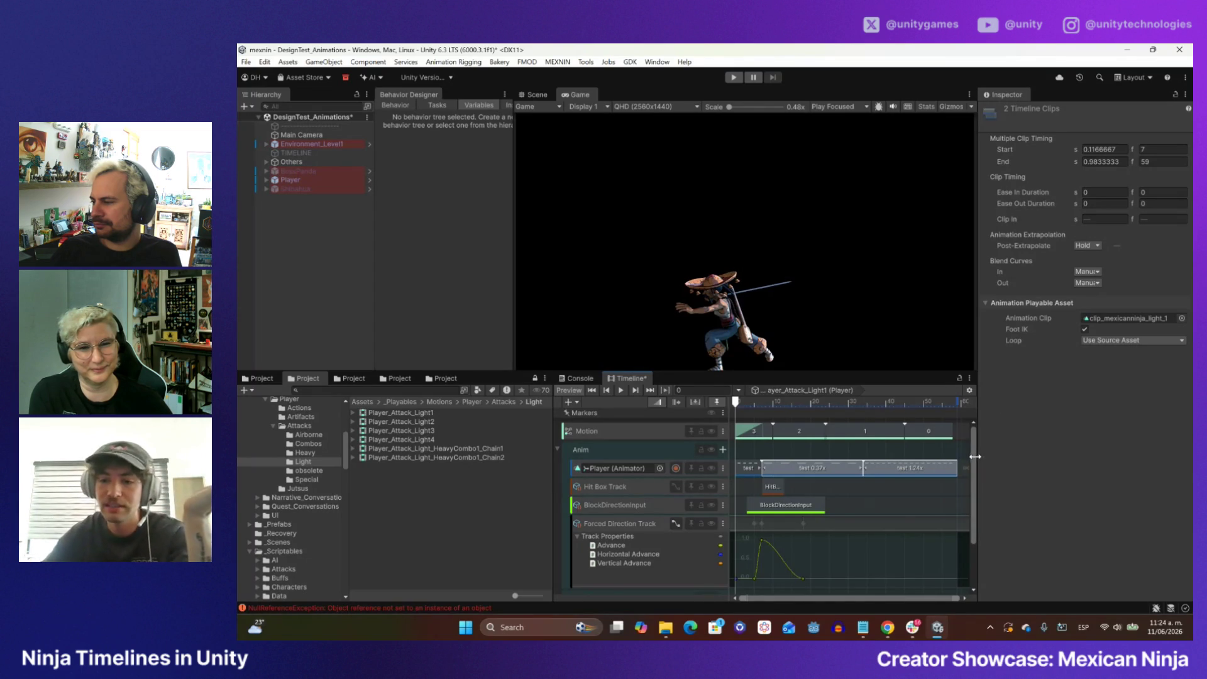
- Scrub through frames 8 to 22 to review the slash and its trail
scroll(971, 469, down, 3)
mouse_move(735, 403)
mouse_down()
mouse_move(842, 402)
mouse_move(734, 403)
mouse_up()
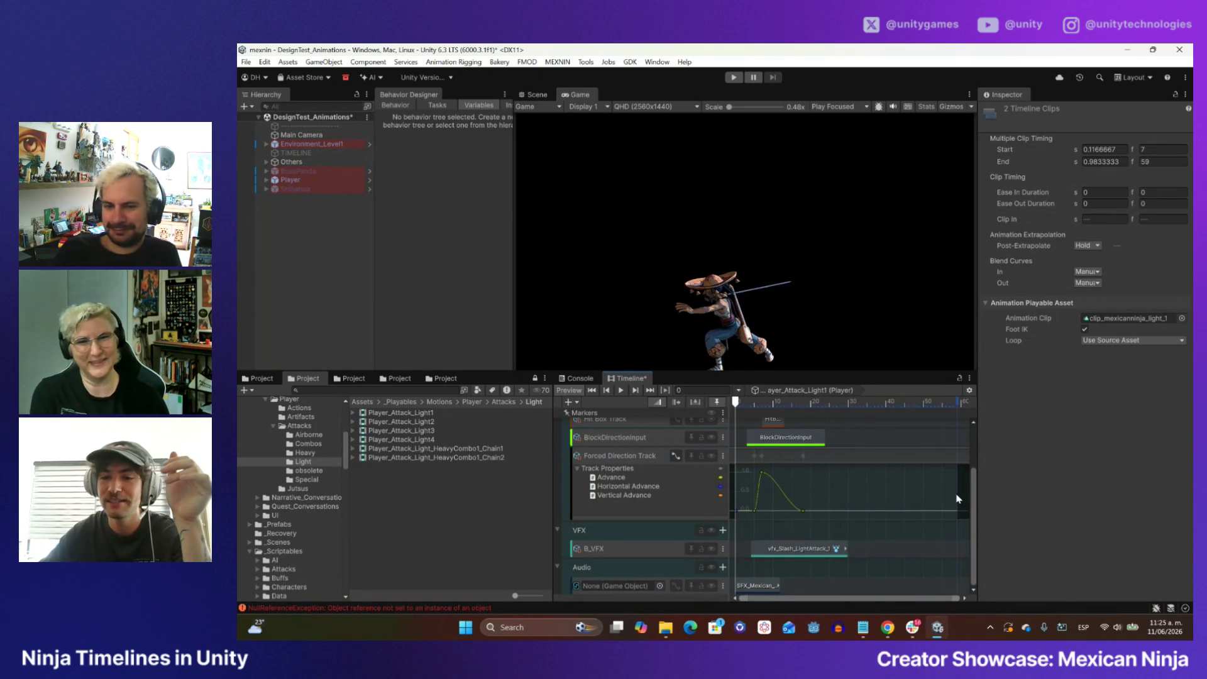
scroll(935, 489, up, 3)
mouse_move(736, 407)
mouse_down()
mouse_move(883, 403)
mouse_move(736, 403)
mouse_up()
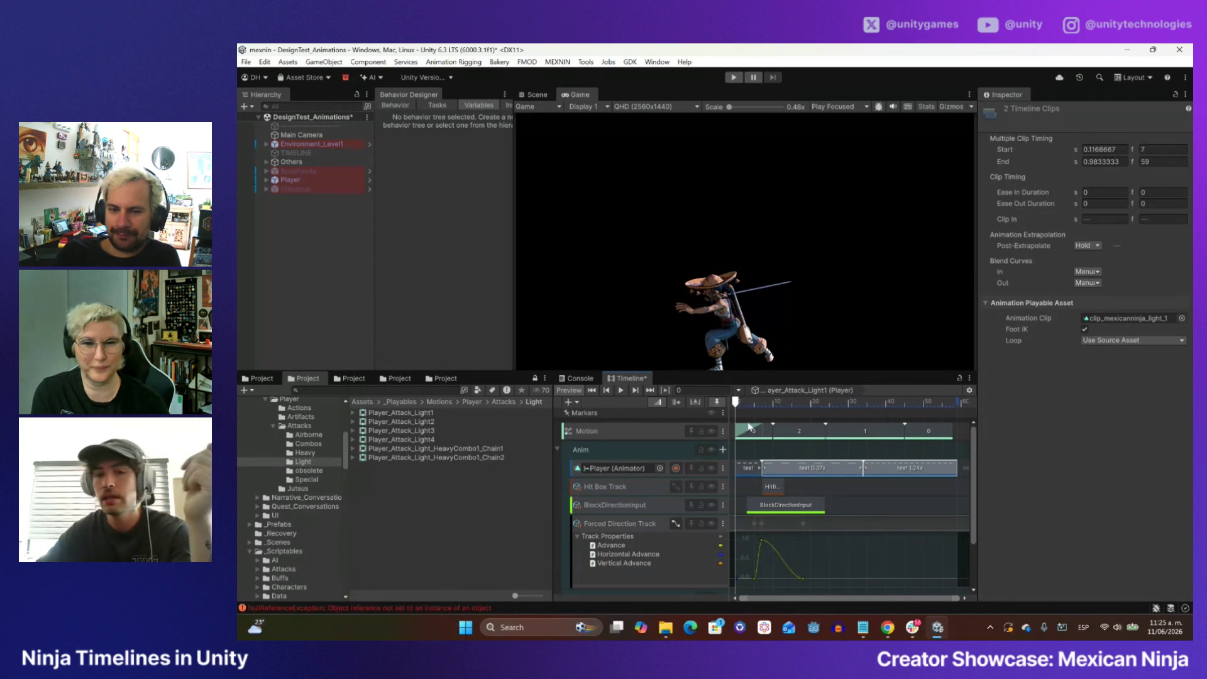
mouse_move(737, 403)
mouse_down()
mouse_move(817, 406)
mouse_move(735, 402)
mouse_up()
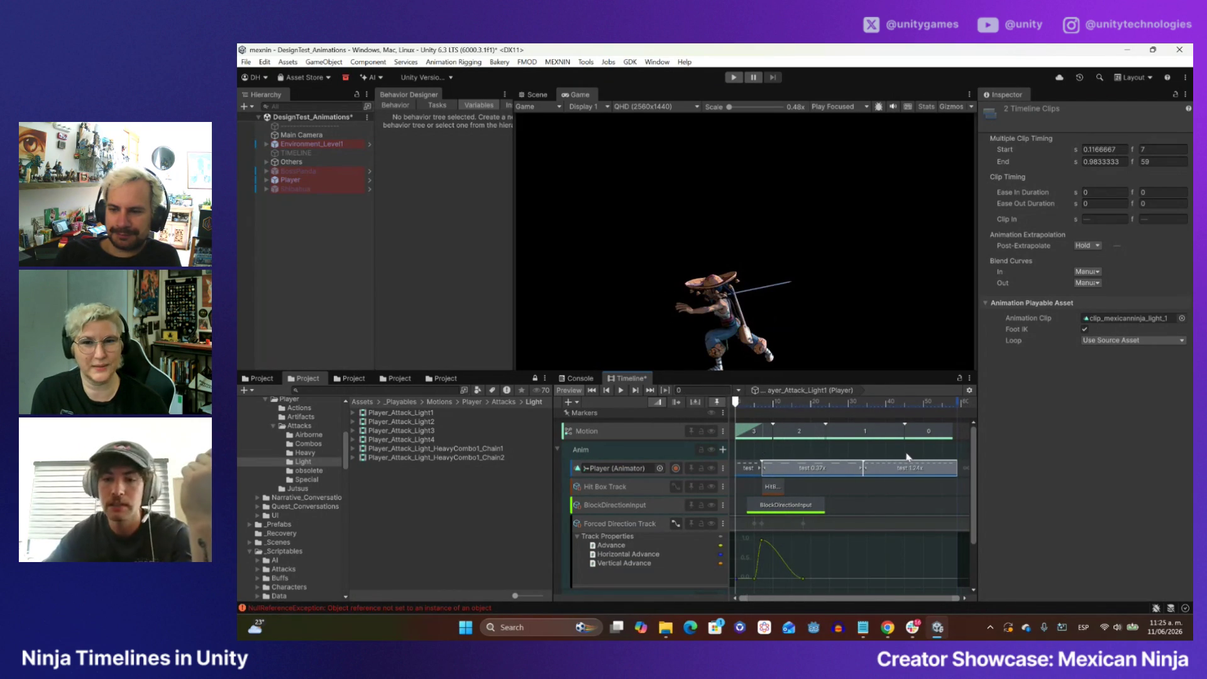
drag(970, 447, 970, 488)
drag(740, 396, 814, 416)
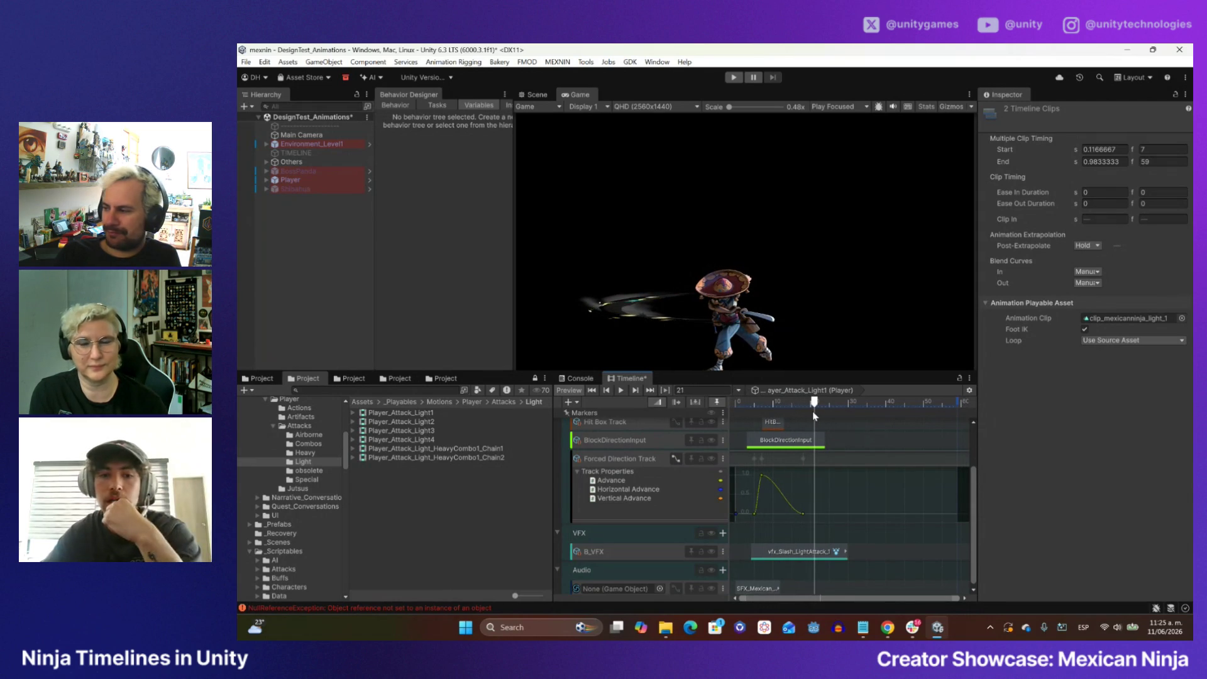
drag(816, 406, 740, 406)
- Shift the vfx_Slash_LightAttack_1 clip on the B_VFX track to start at frame 7
drag(771, 546, 781, 547)
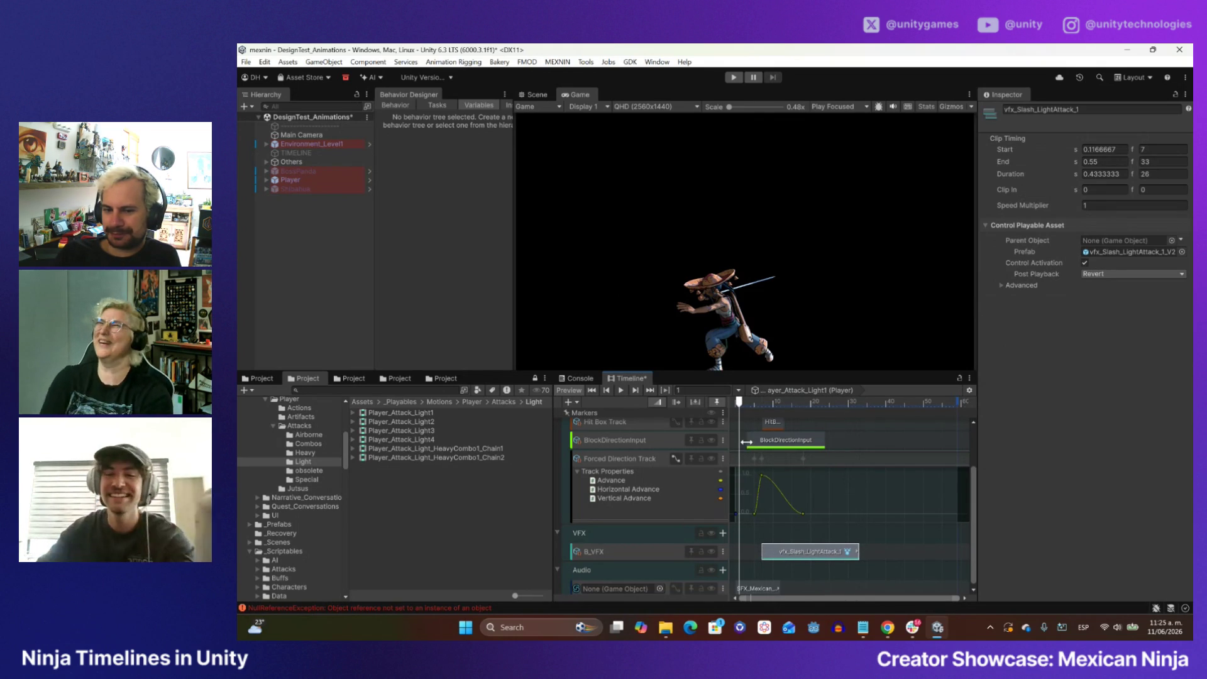
drag(742, 406, 710, 408)
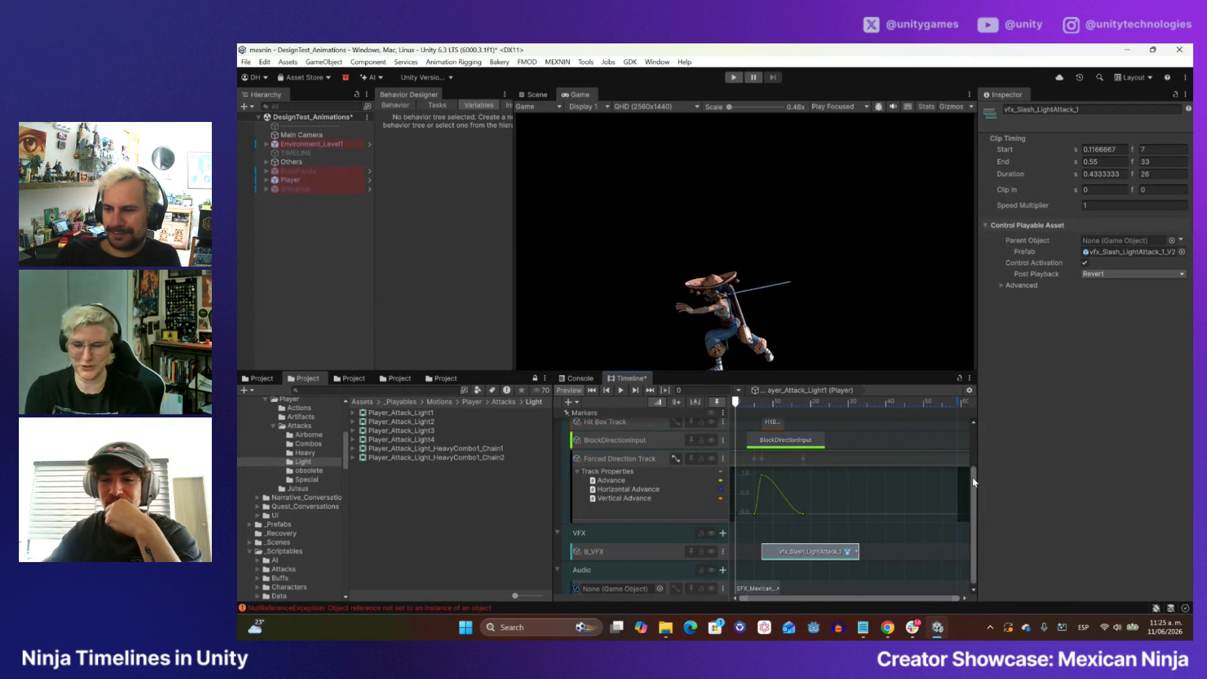
drag(973, 482, 974, 408)
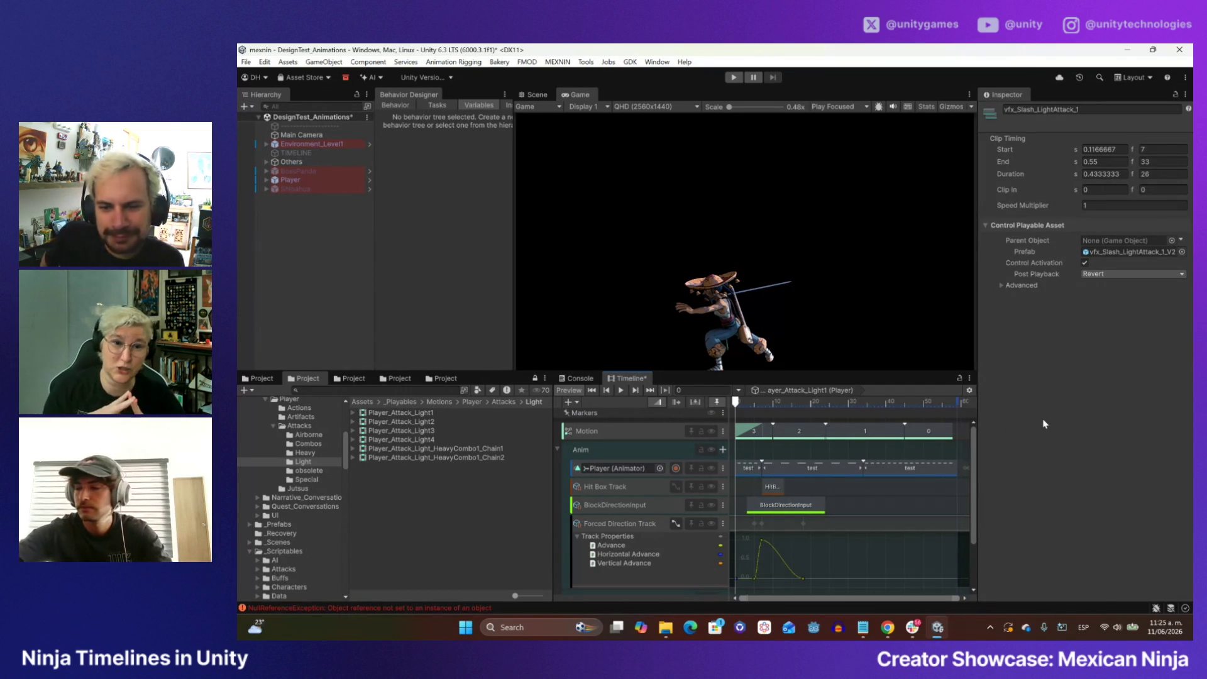
key(alt+Tab)
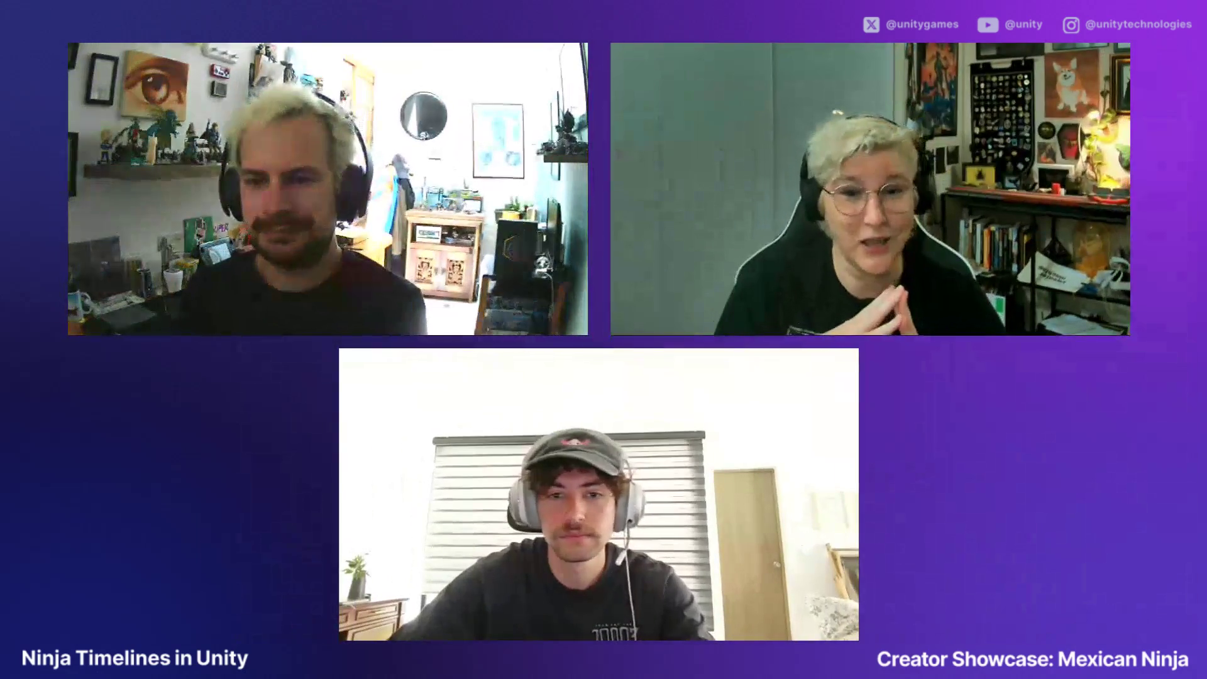